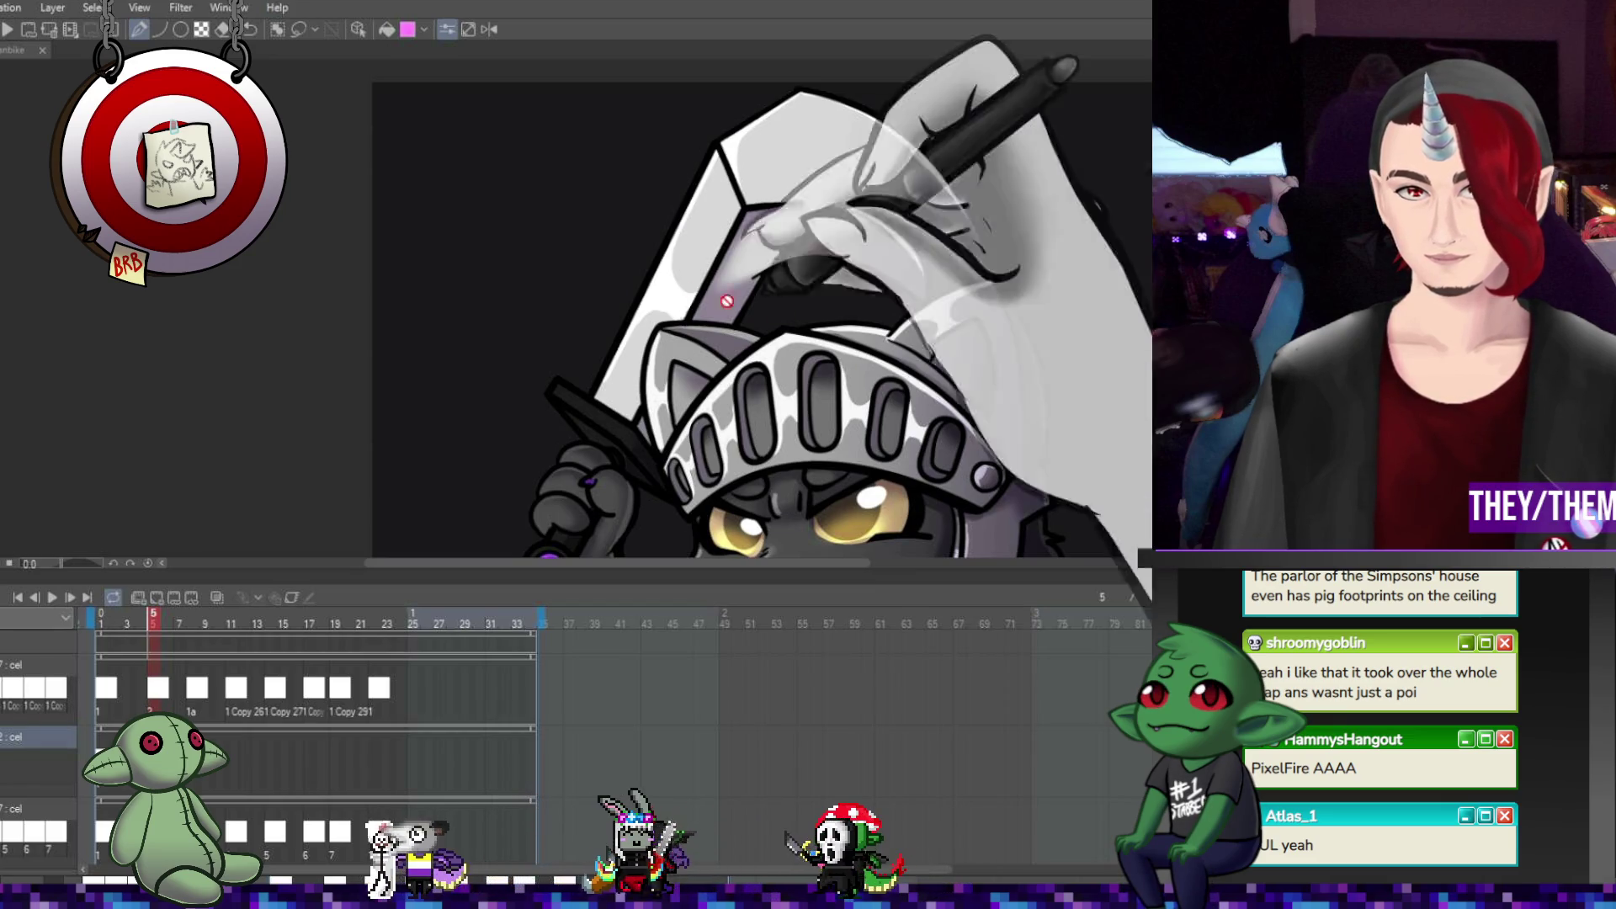
# - Compare frames 5 and 8, stay on raised-sword frame 8, and start Free Transform
pyautogui.hotkey('ctrl', '-')
pyautogui.hotkey('ctrl', '+')
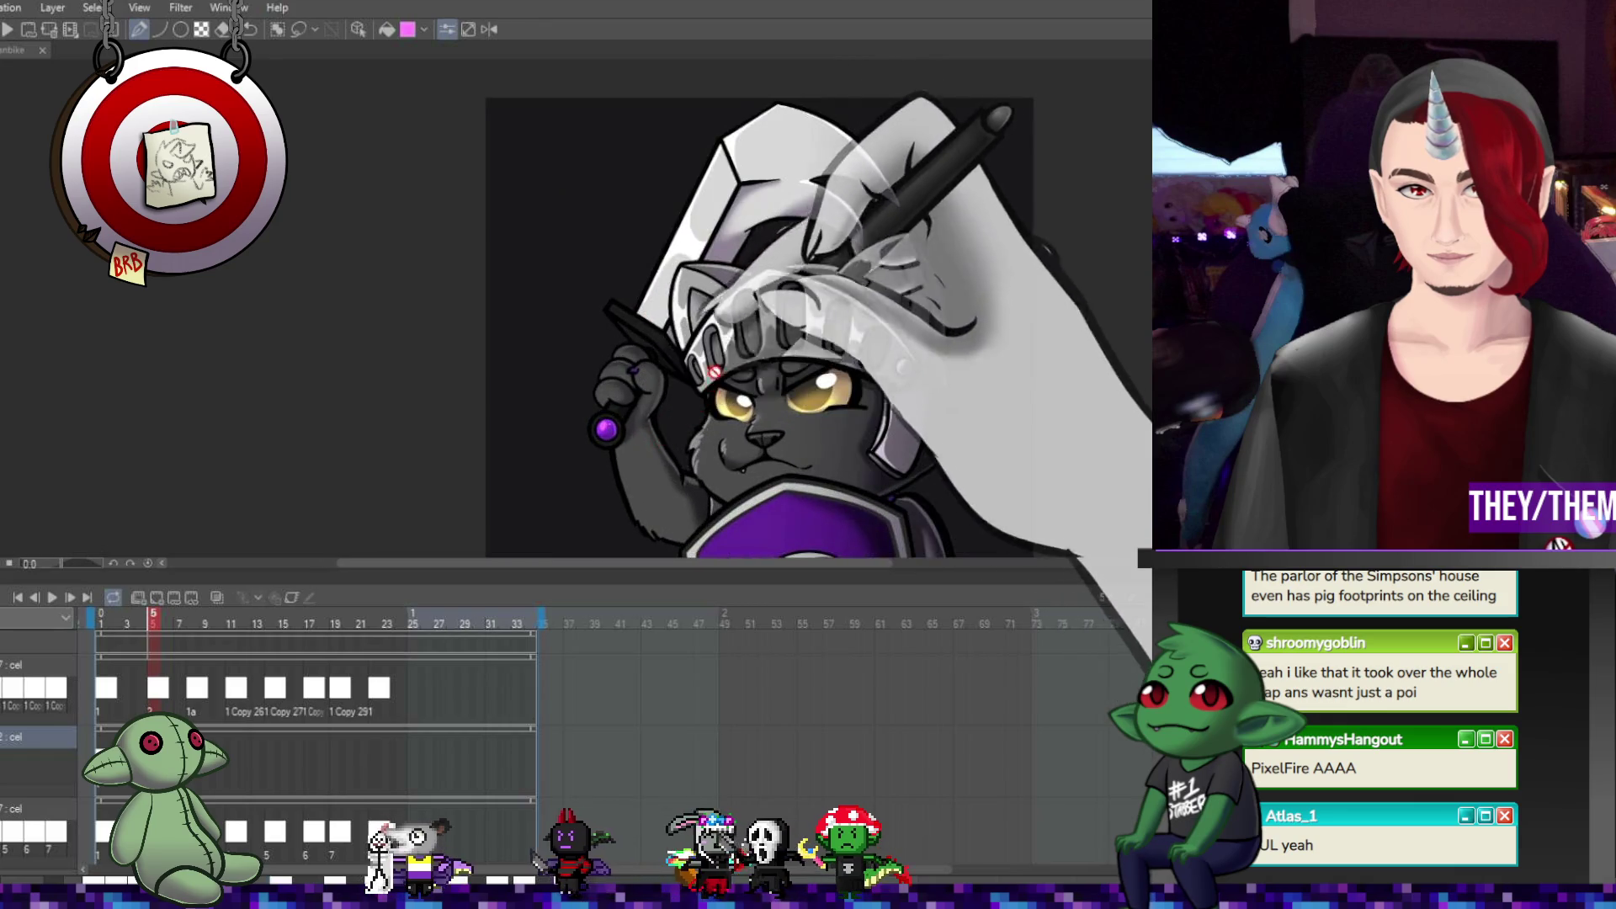
pyautogui.scroll(-2, 746, 320)
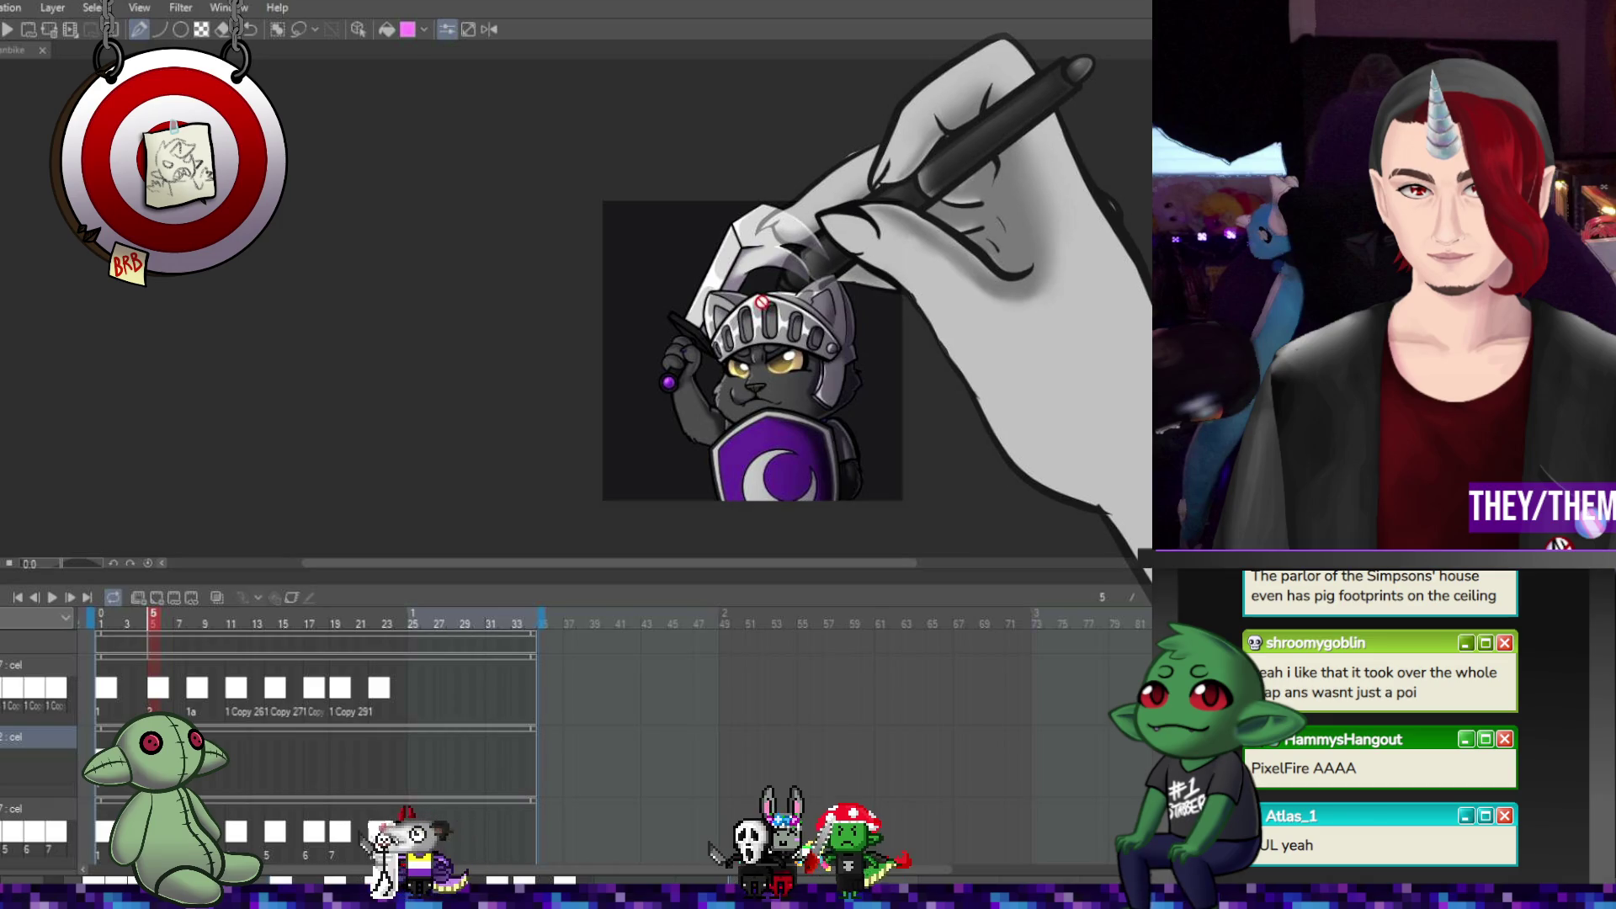
pyautogui.scroll(2, 762, 301)
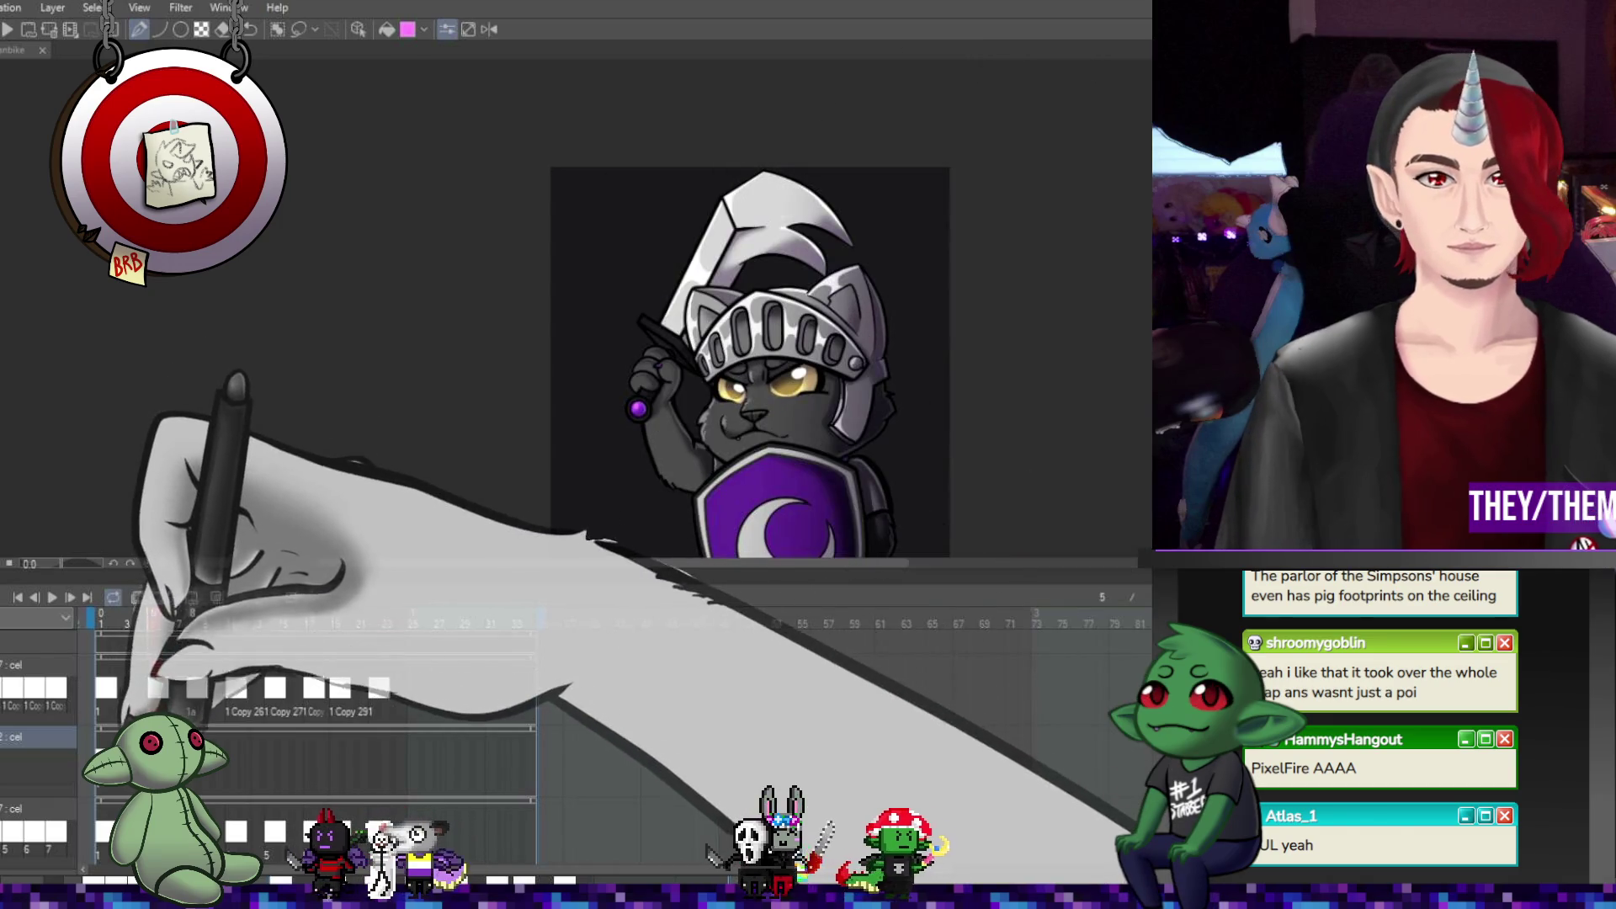
pyautogui.press('Right')
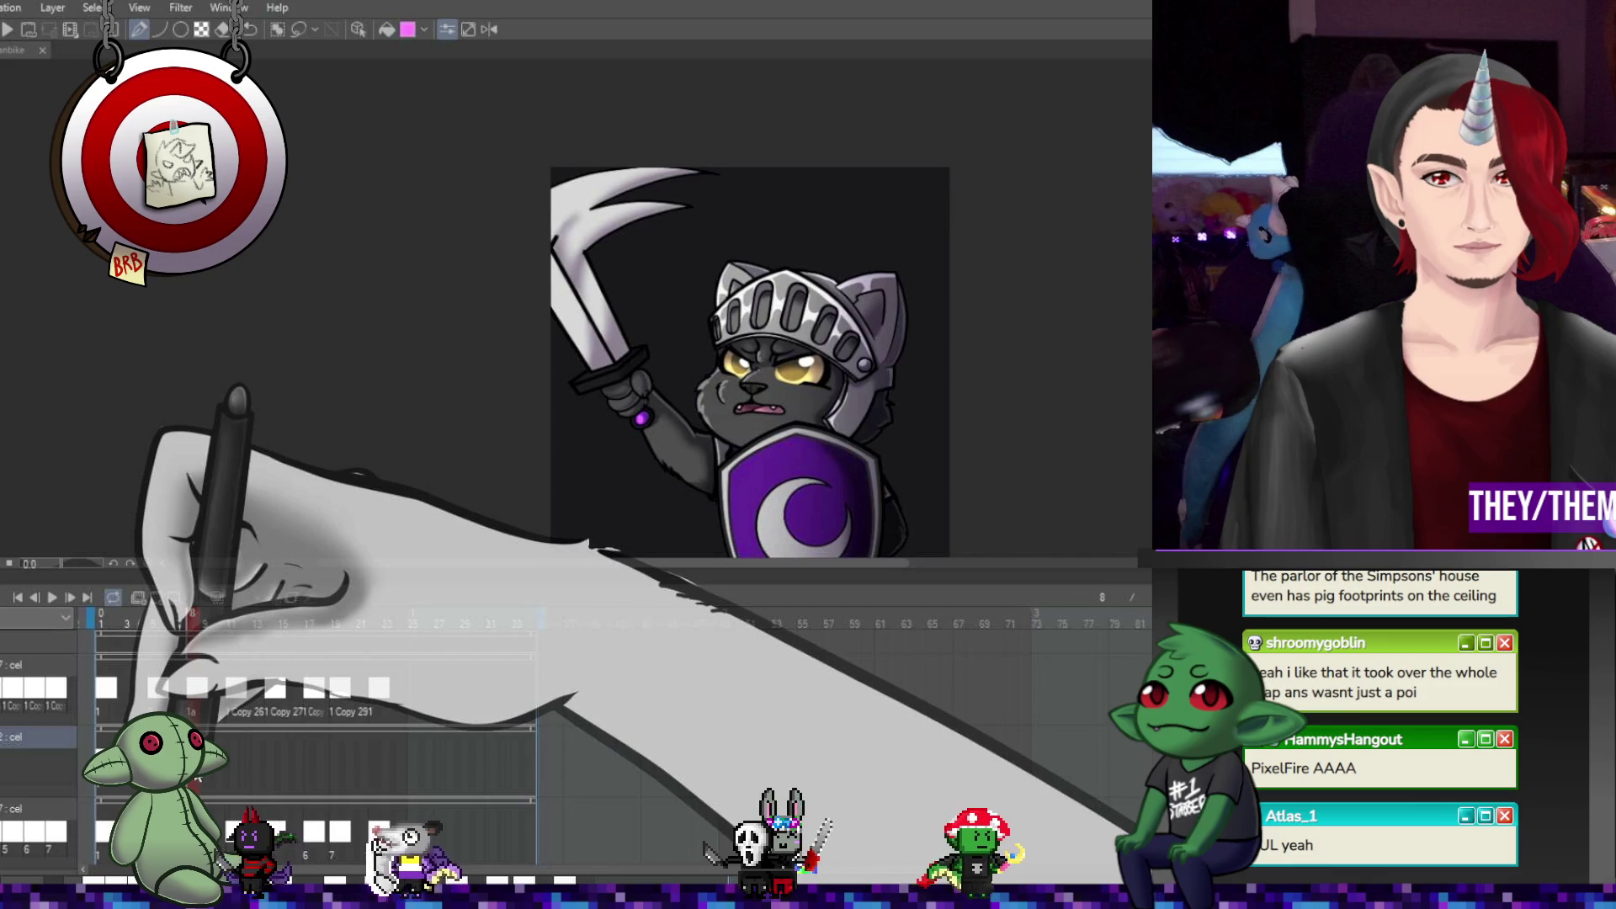
pyautogui.press('Left')
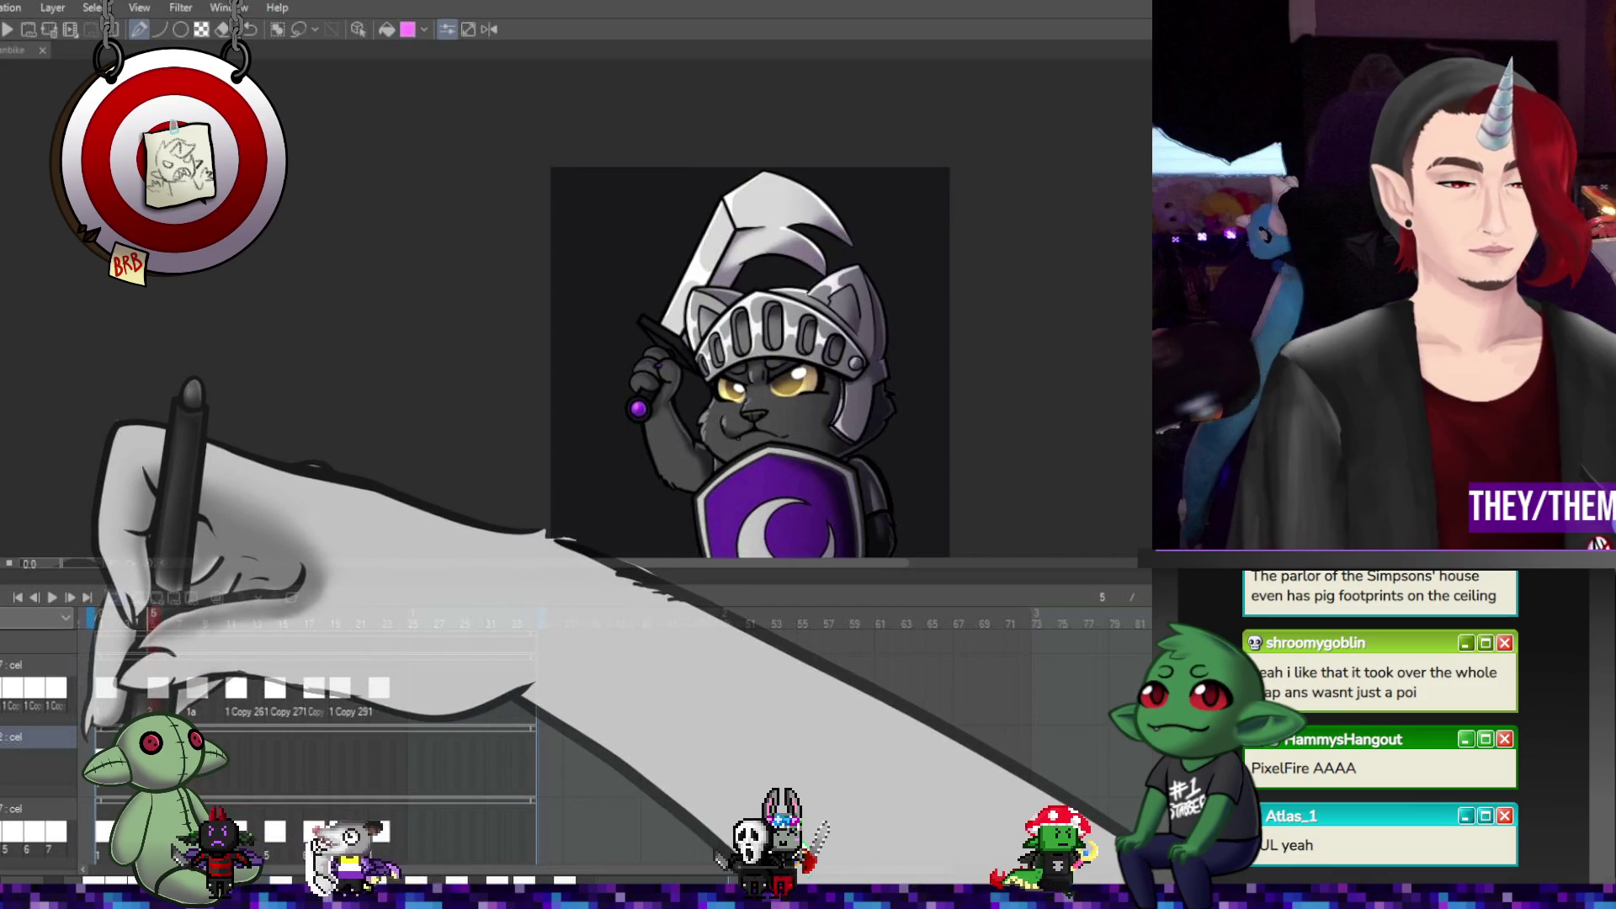
pyautogui.press('Right')
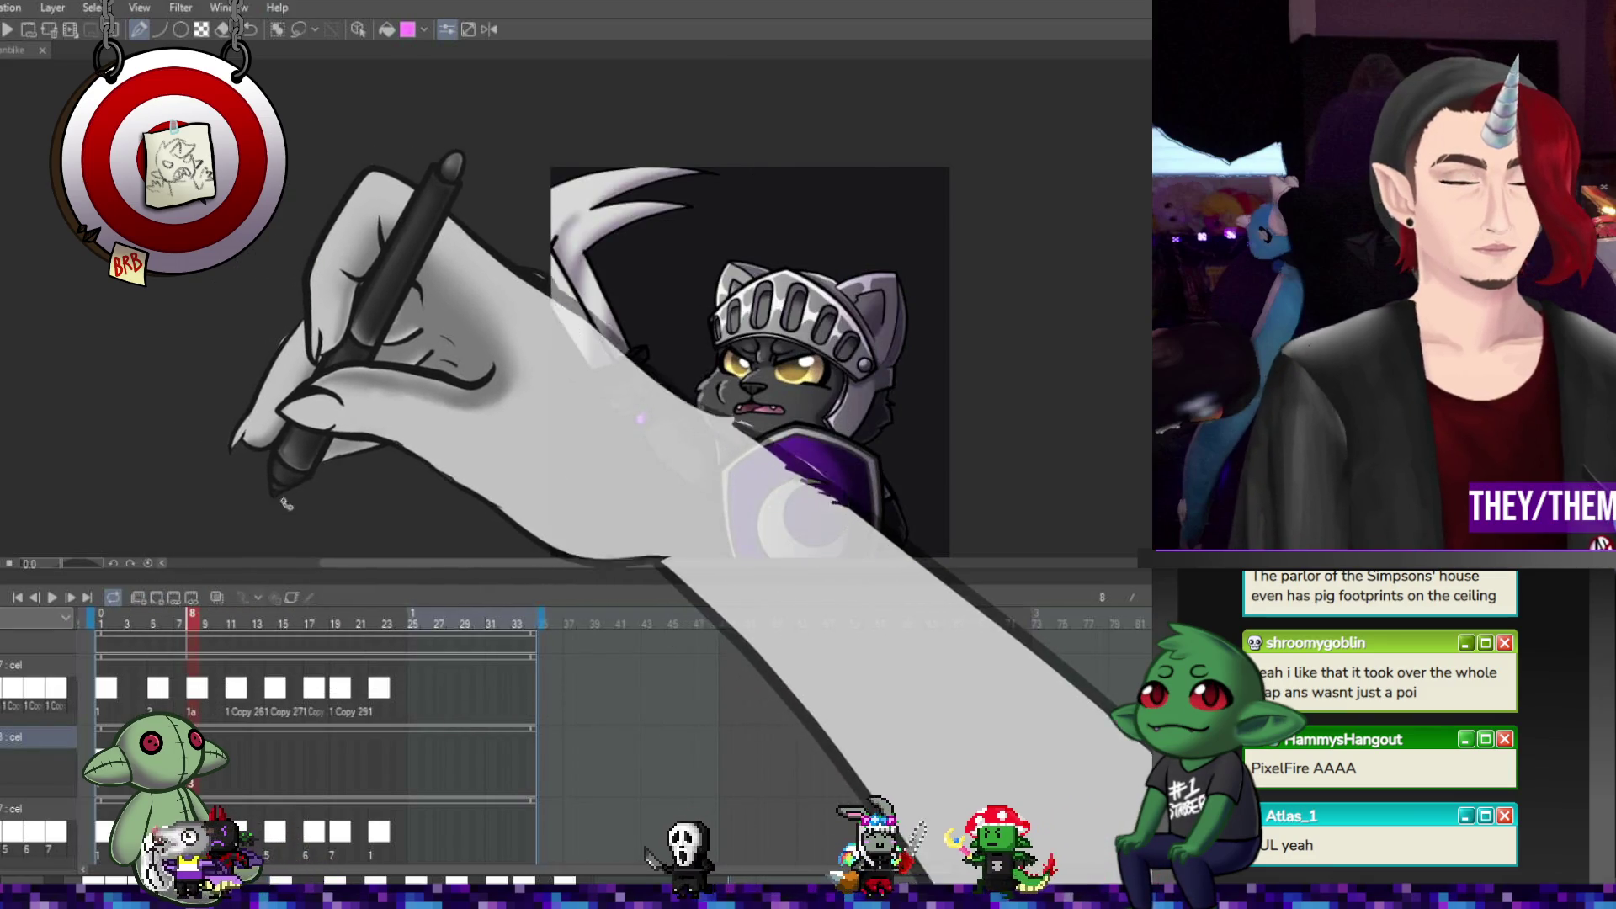
pyautogui.hotkey('ctrl', 't')
# - Rotate the sword about 45° and shift it left, then apply the transform
pyautogui.moveTo(867, 164); pyautogui.dragTo(883, 252)
pyautogui.moveTo(770, 231)
pyautogui.mouseDown()
pyautogui.moveTo(552, 289)
pyautogui.moveTo(612, 243)
pyautogui.moveTo(704, 272)
pyautogui.mouseUp()
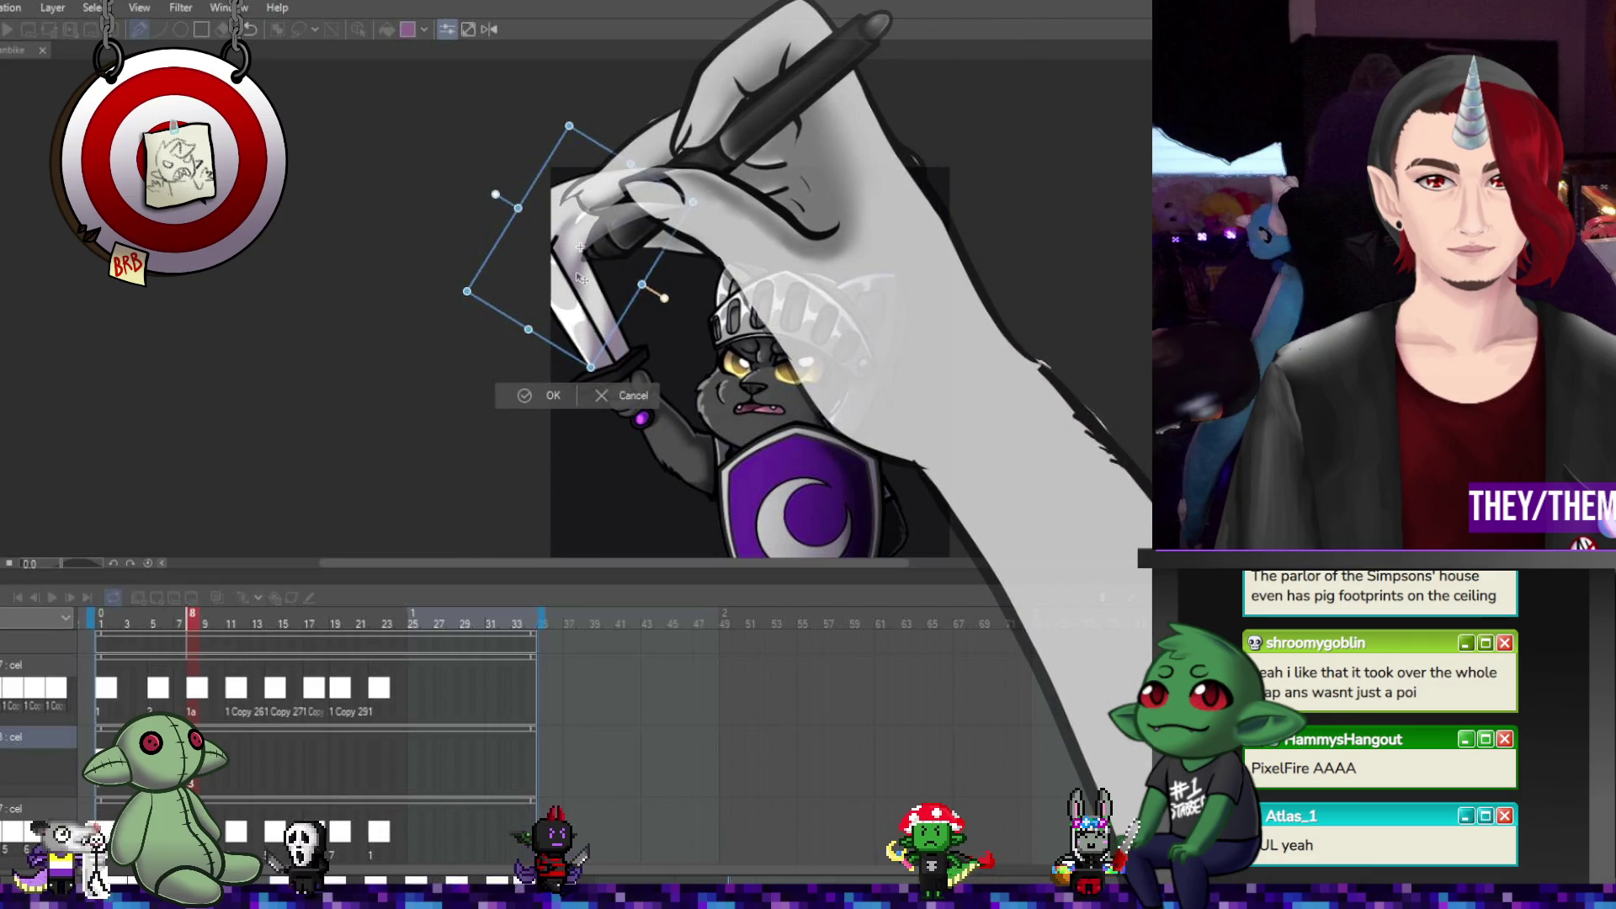
pyautogui.press('Return')
# - Tilt the sword slightly counter-clockwise with a second transform and commit it
pyautogui.scroll(2, 537, 286)
pyautogui.scroll(2, 537, 286)
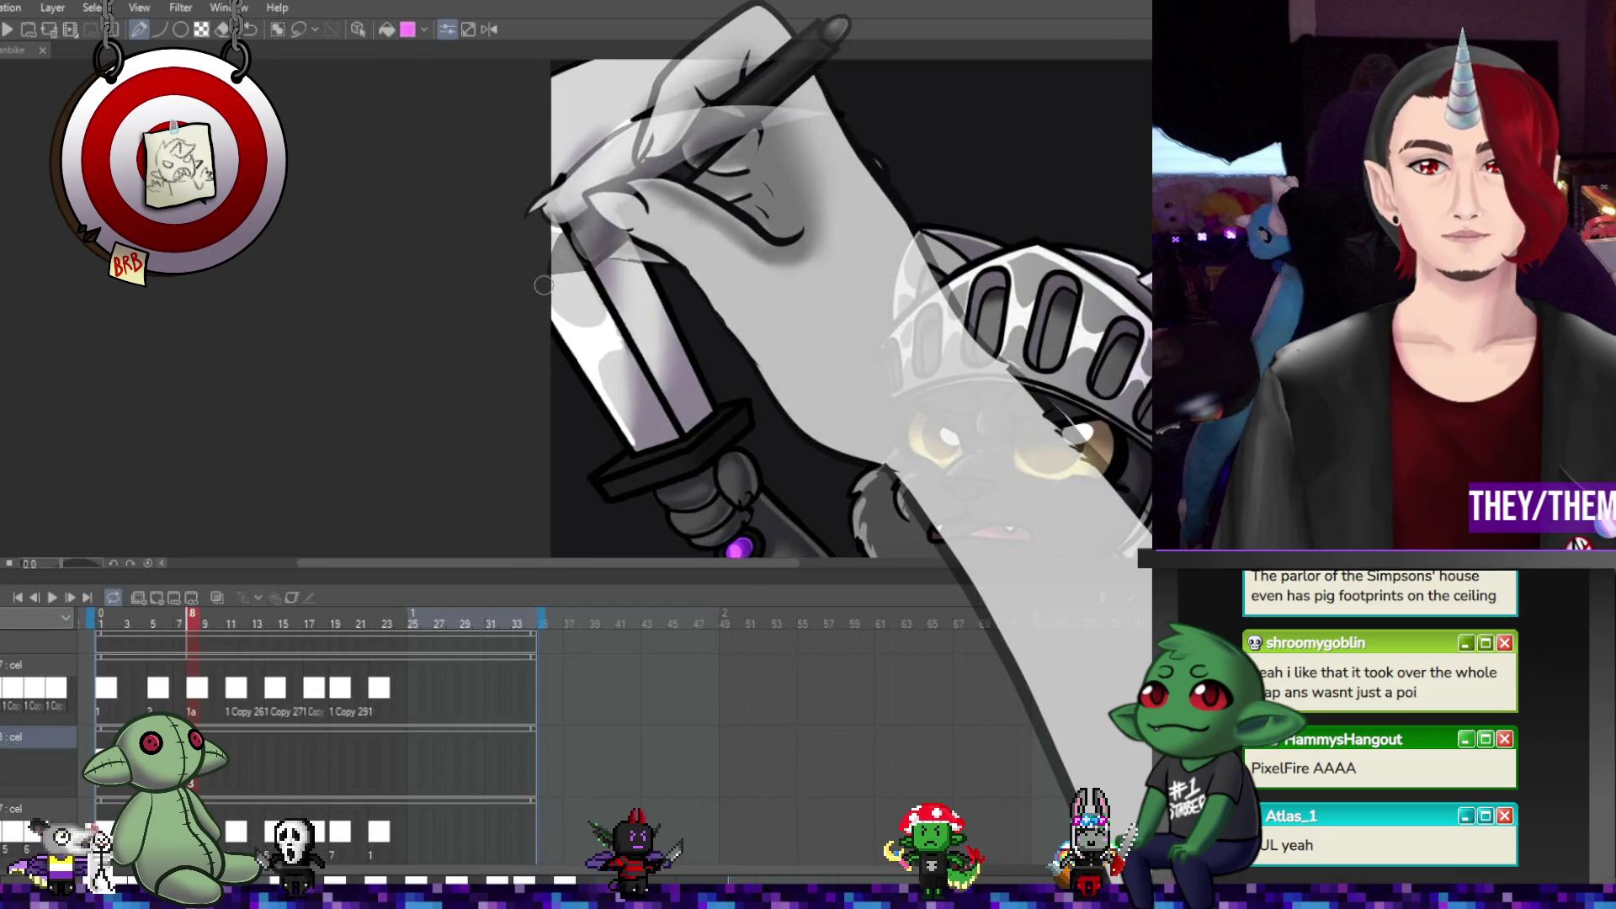
pyautogui.scroll(1, 537, 286)
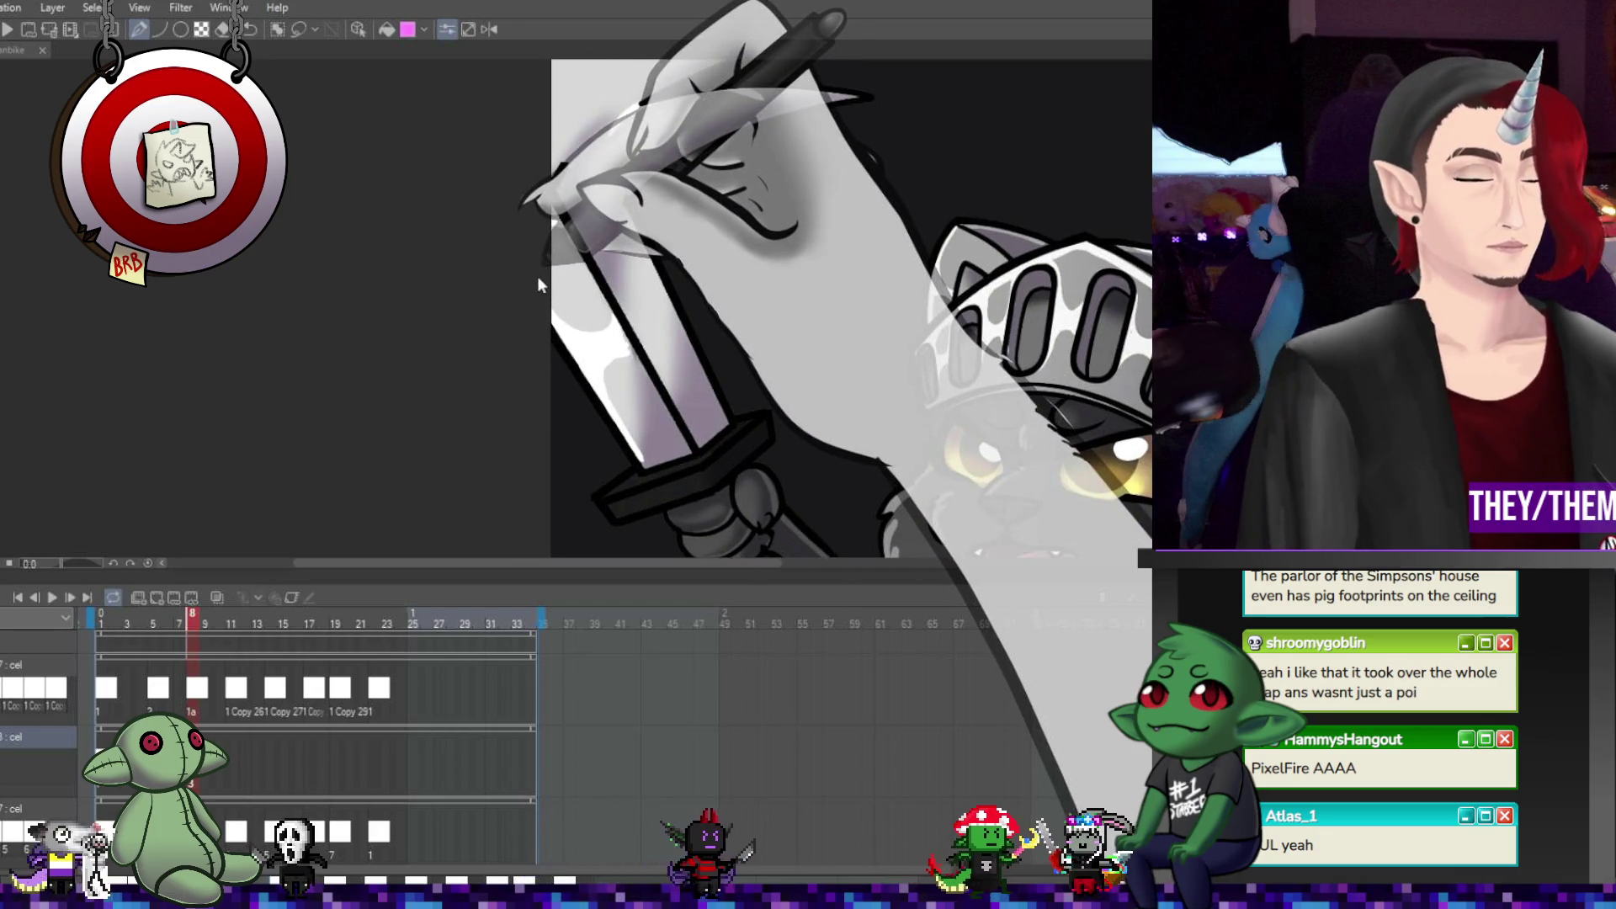
pyautogui.hotkey('ctrl', 't')
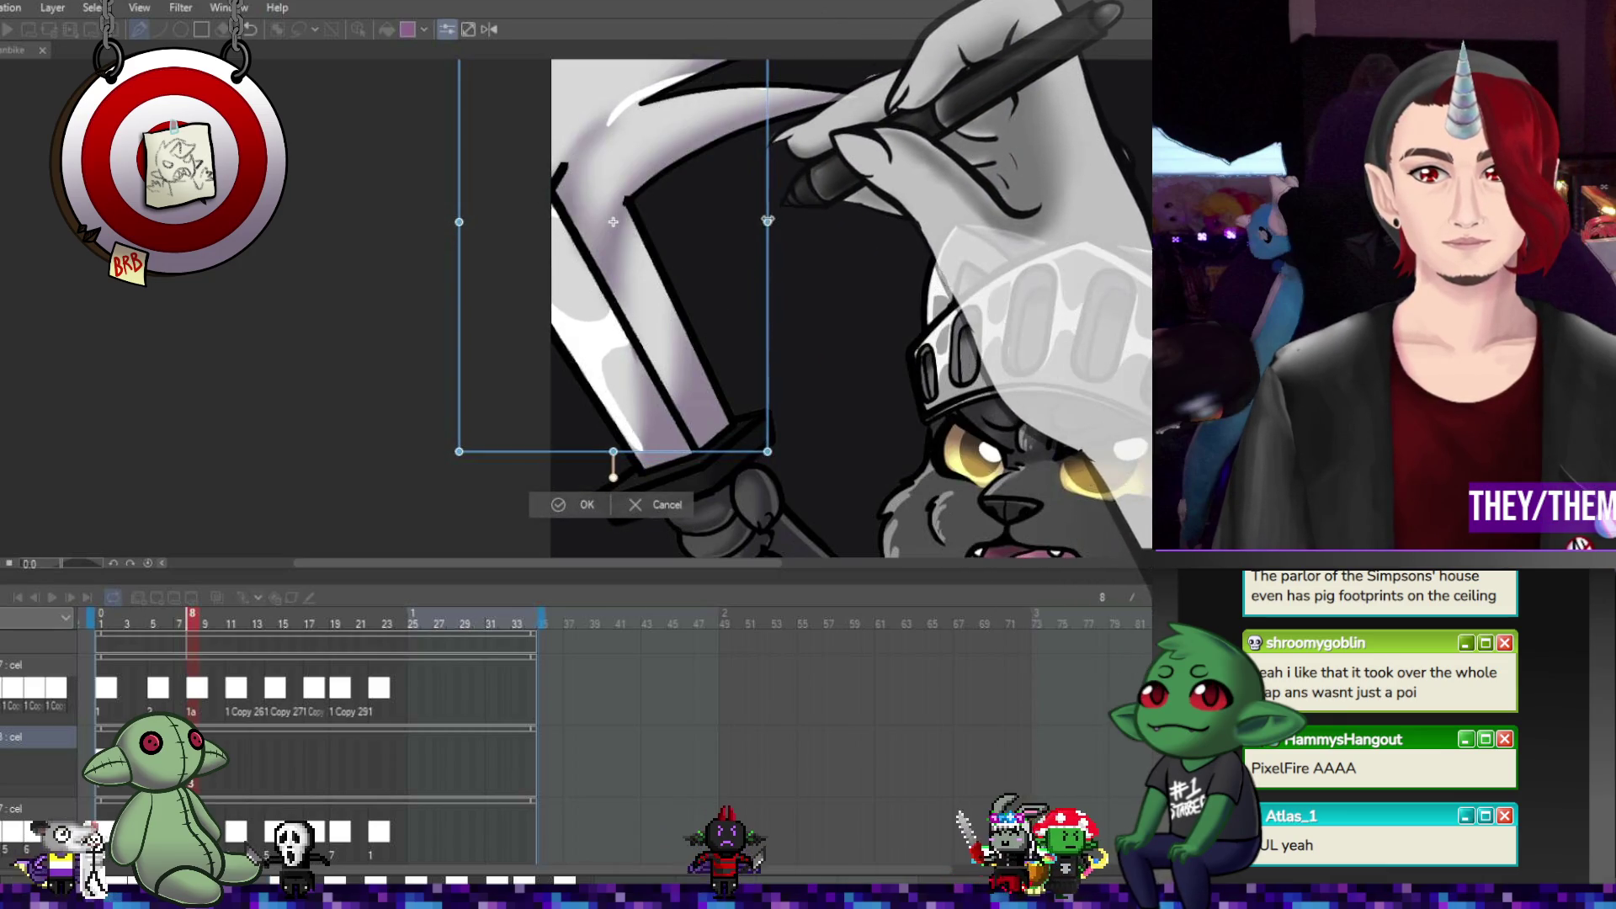
pyautogui.moveTo(818, 246); pyautogui.dragTo(816, 236)
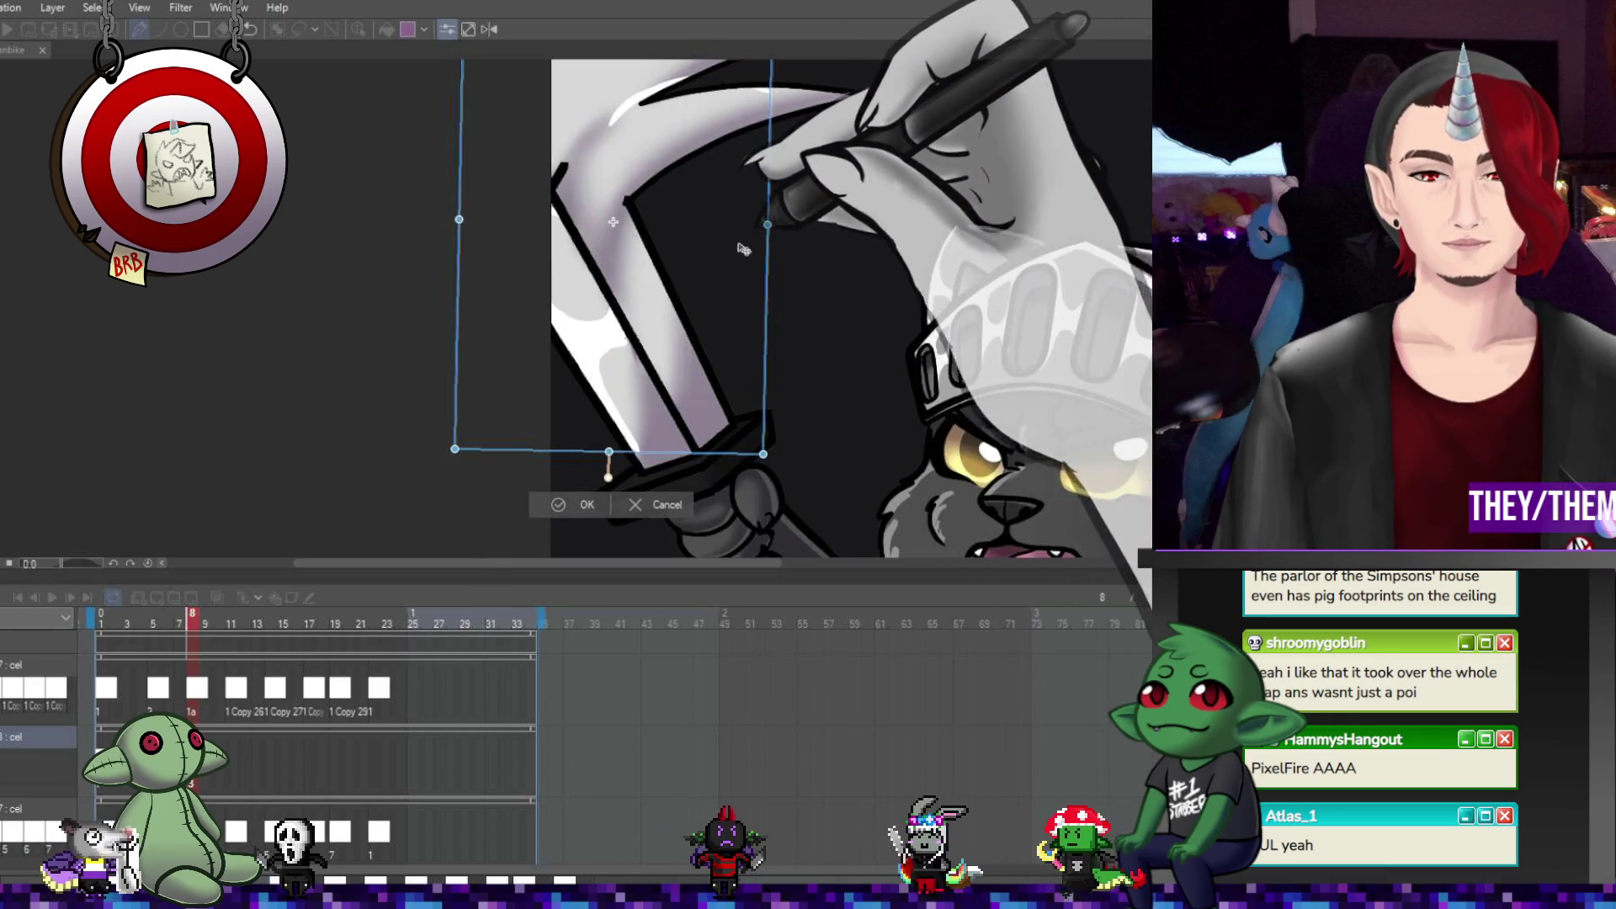
pyautogui.press('Return')
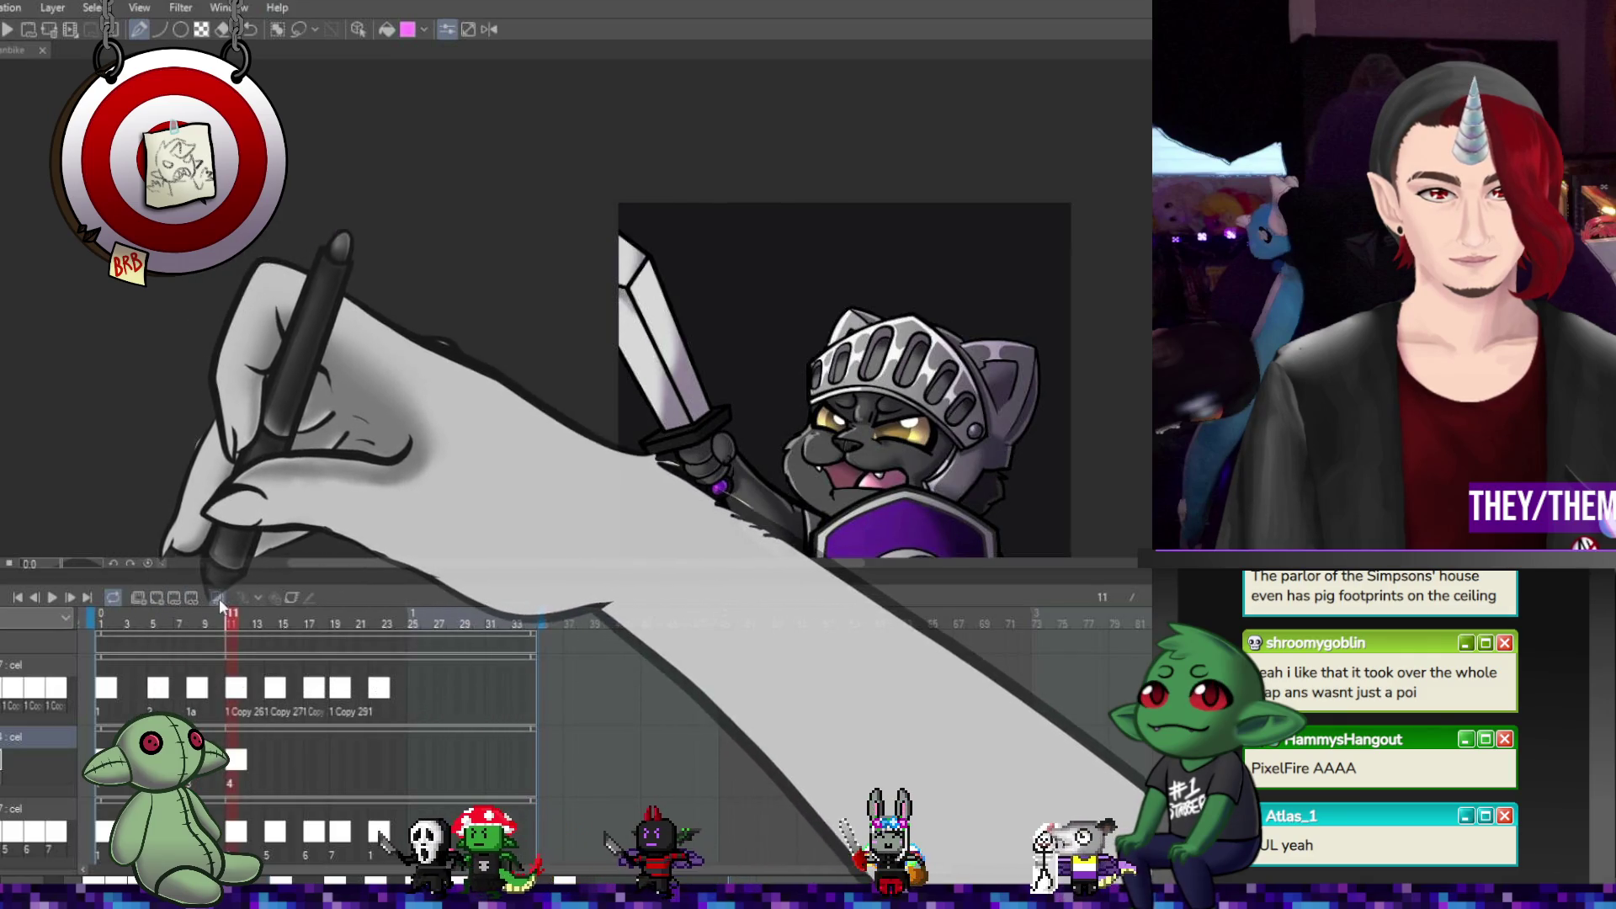
# - View frames 17 and 19, then scrub the animation from frame 11 to 19
pyautogui.scroll(3, 650, 329)
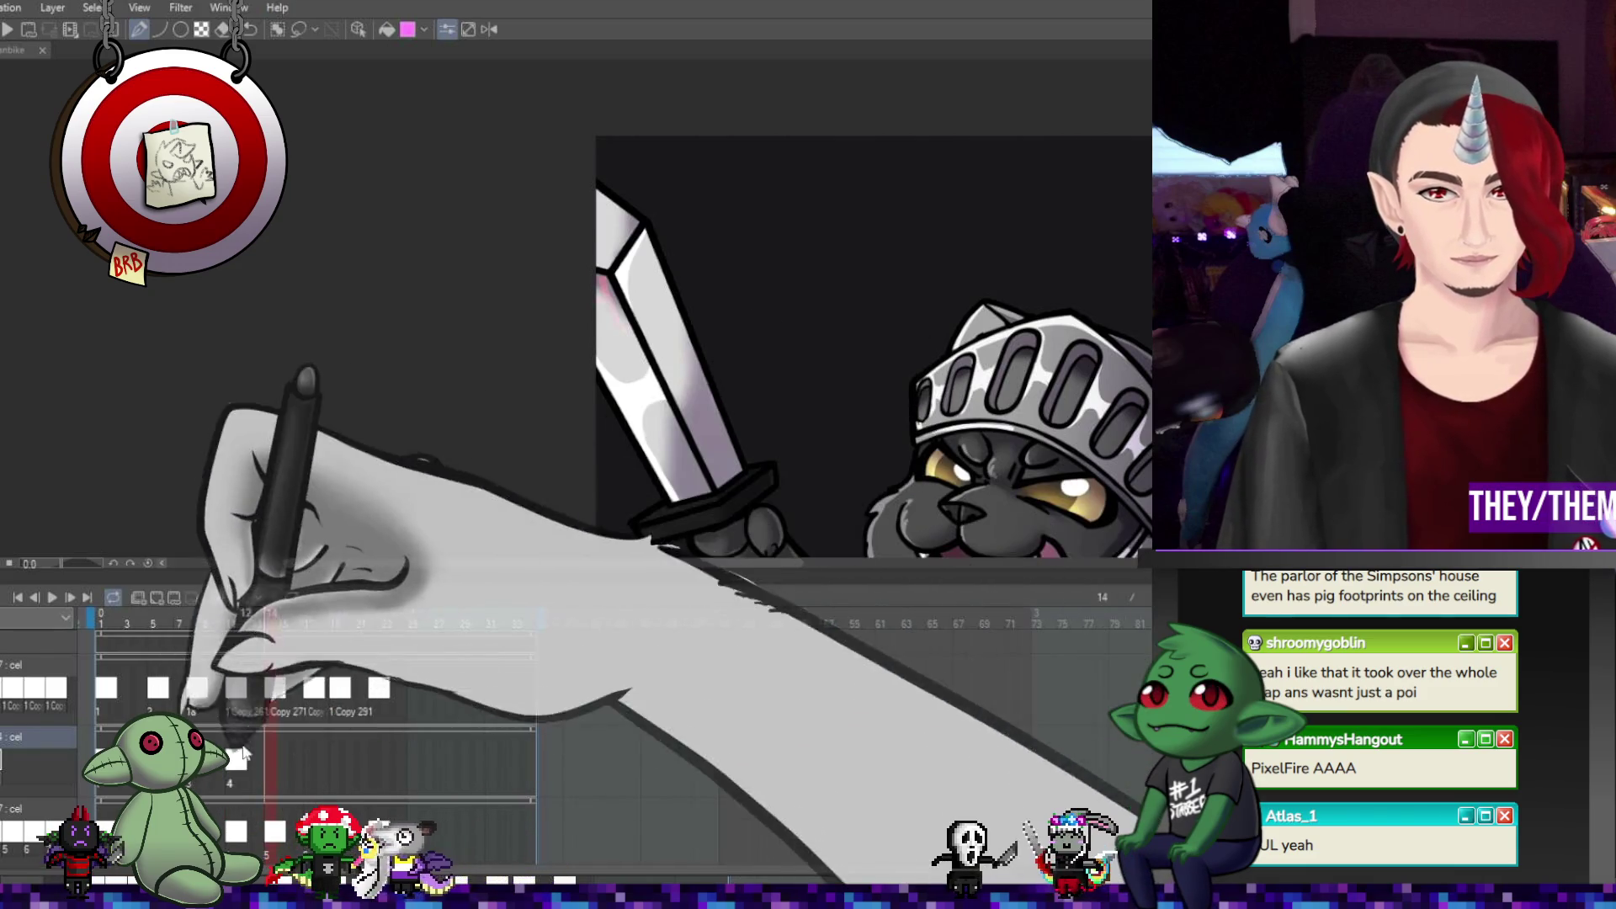
pyautogui.click(311, 755)
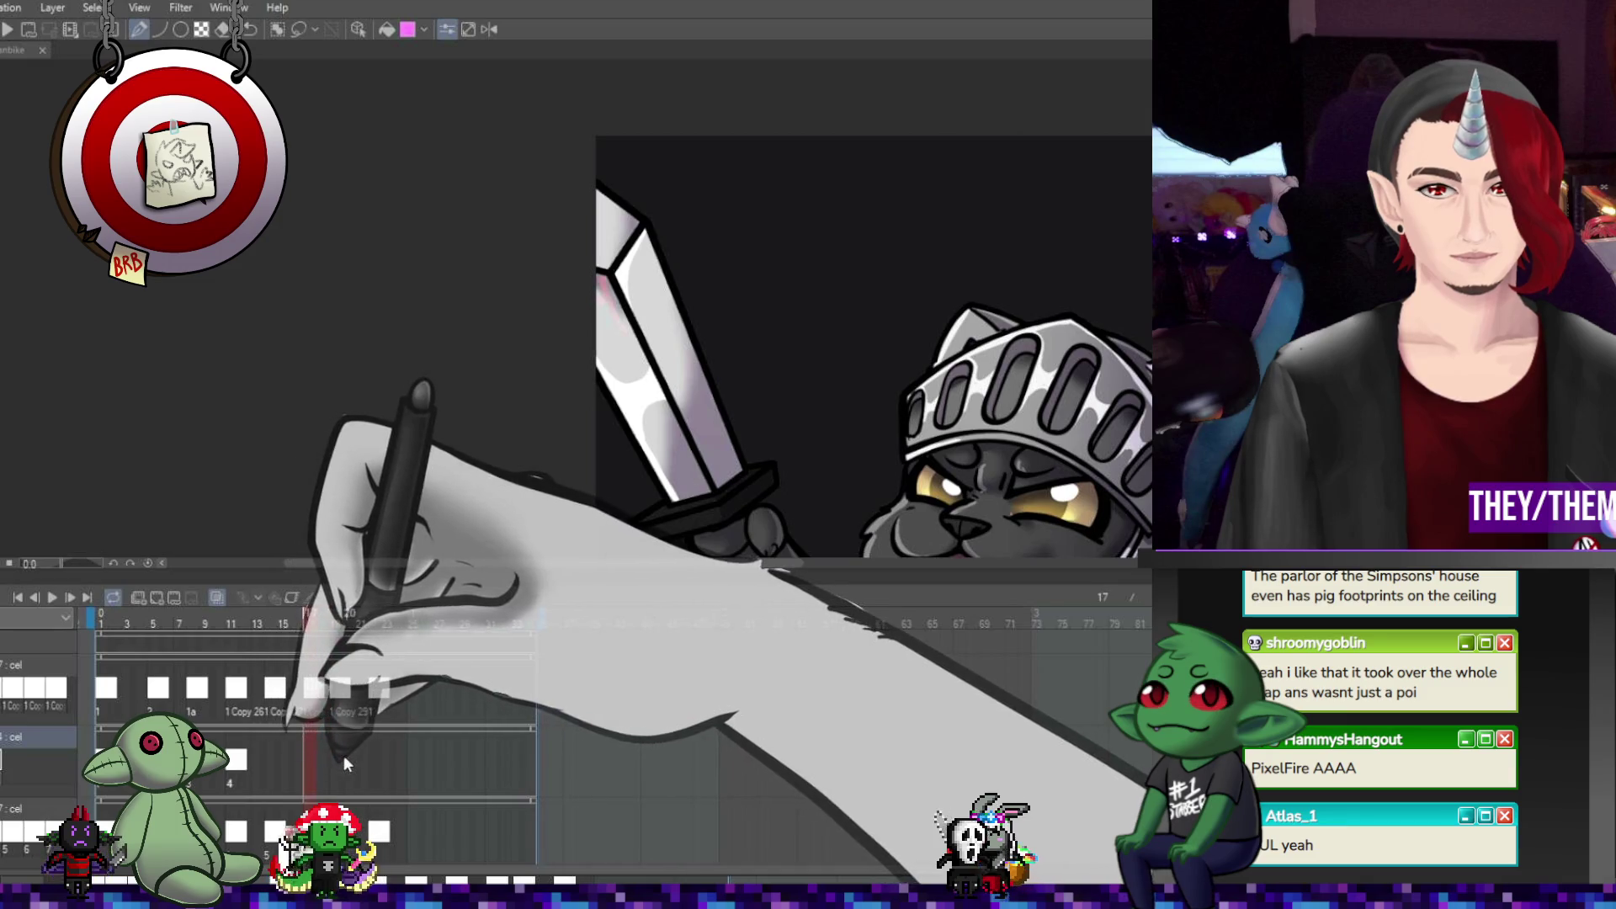
pyautogui.click(339, 766)
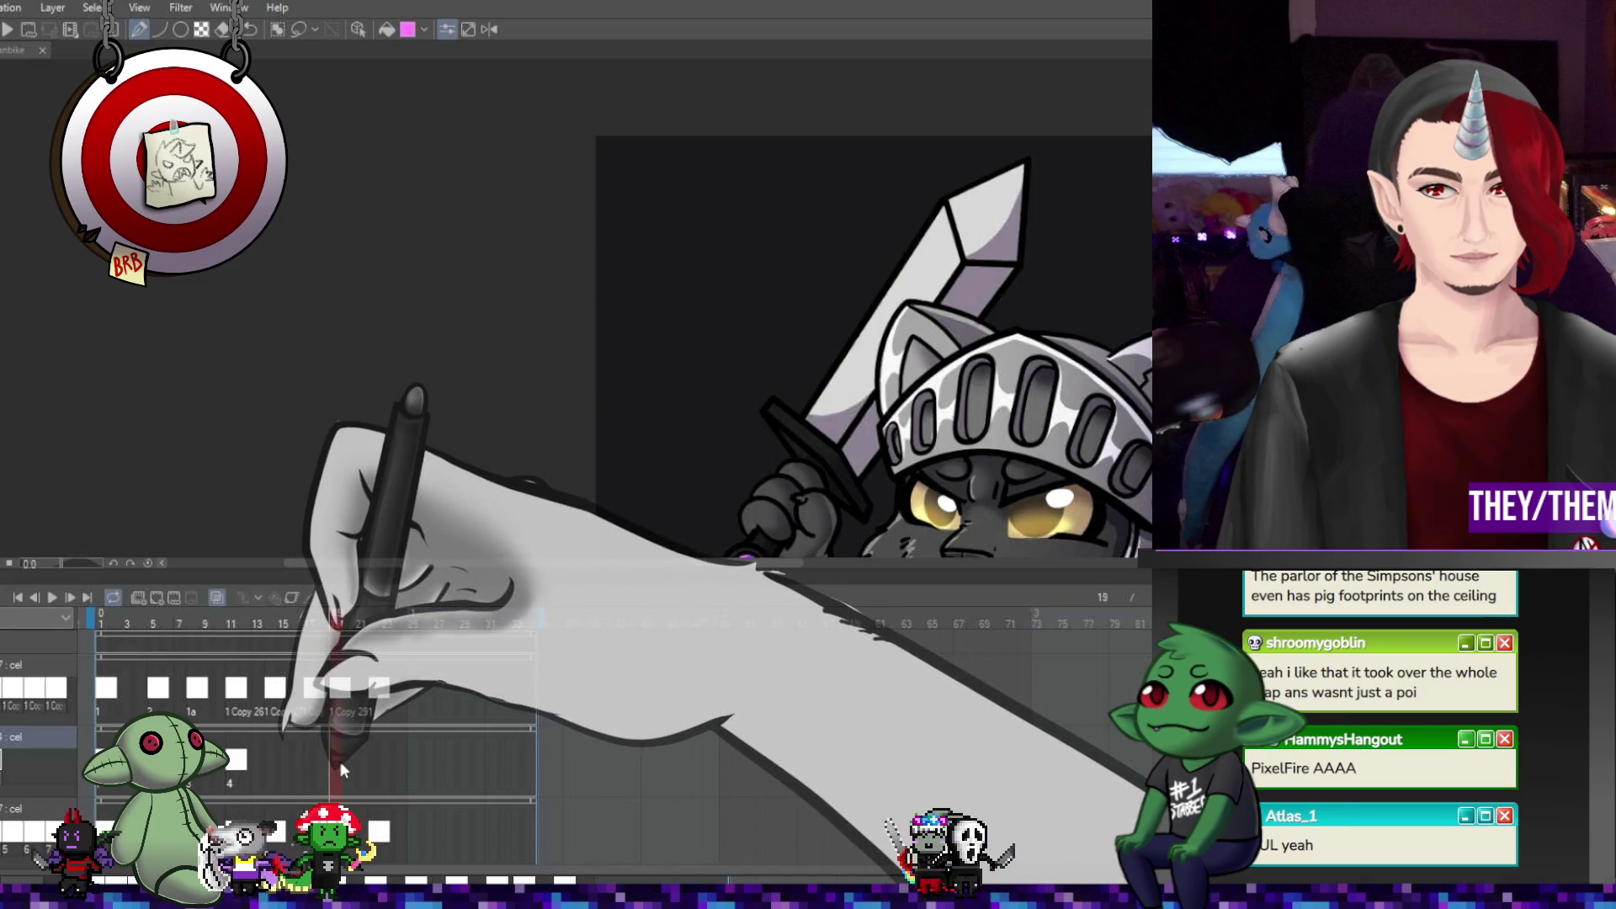
pyautogui.click(239, 762)
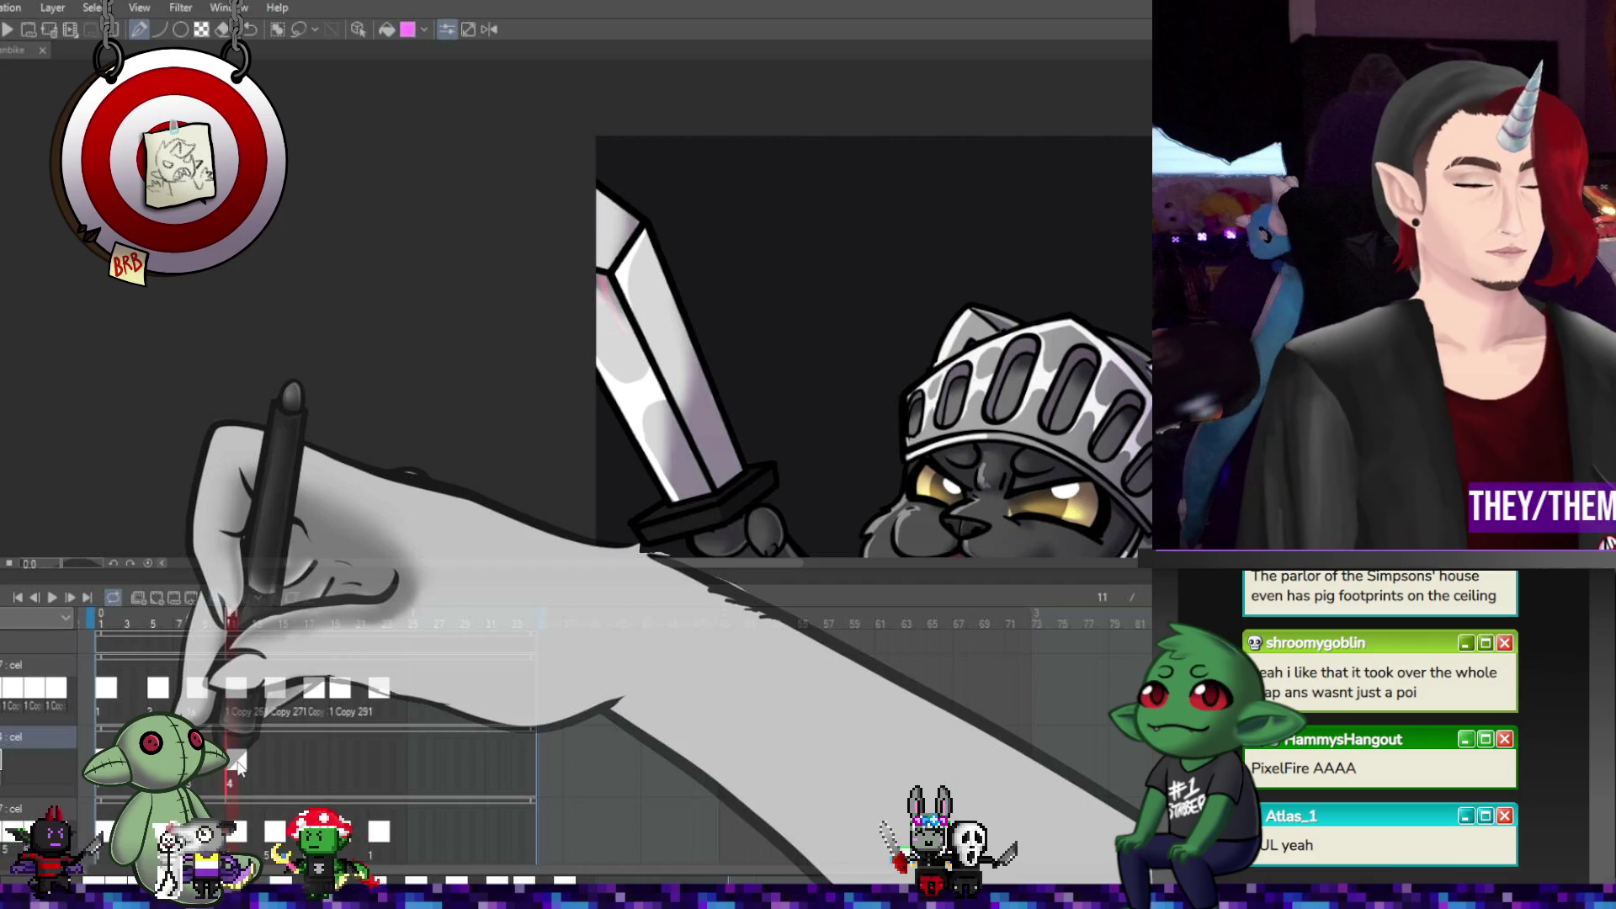
pyautogui.moveTo(239, 762); pyautogui.dragTo(337, 759)
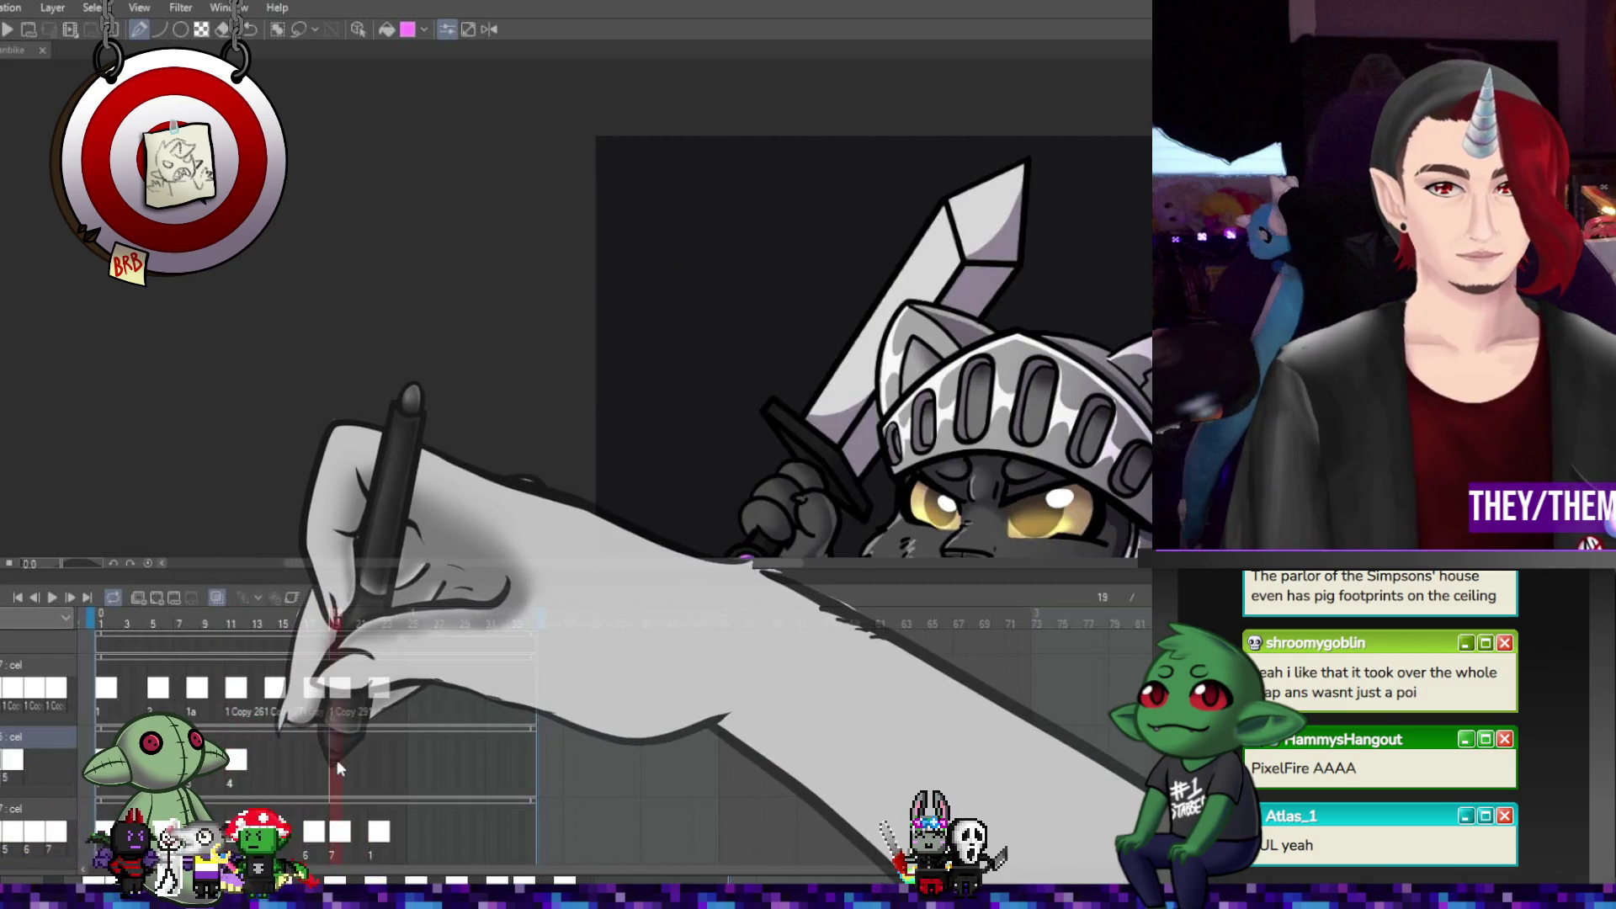
# - Create a new cel at frame 22 on the second layer and return to frame 19
pyautogui.moveTo(331, 667); pyautogui.dragTo(372, 766)
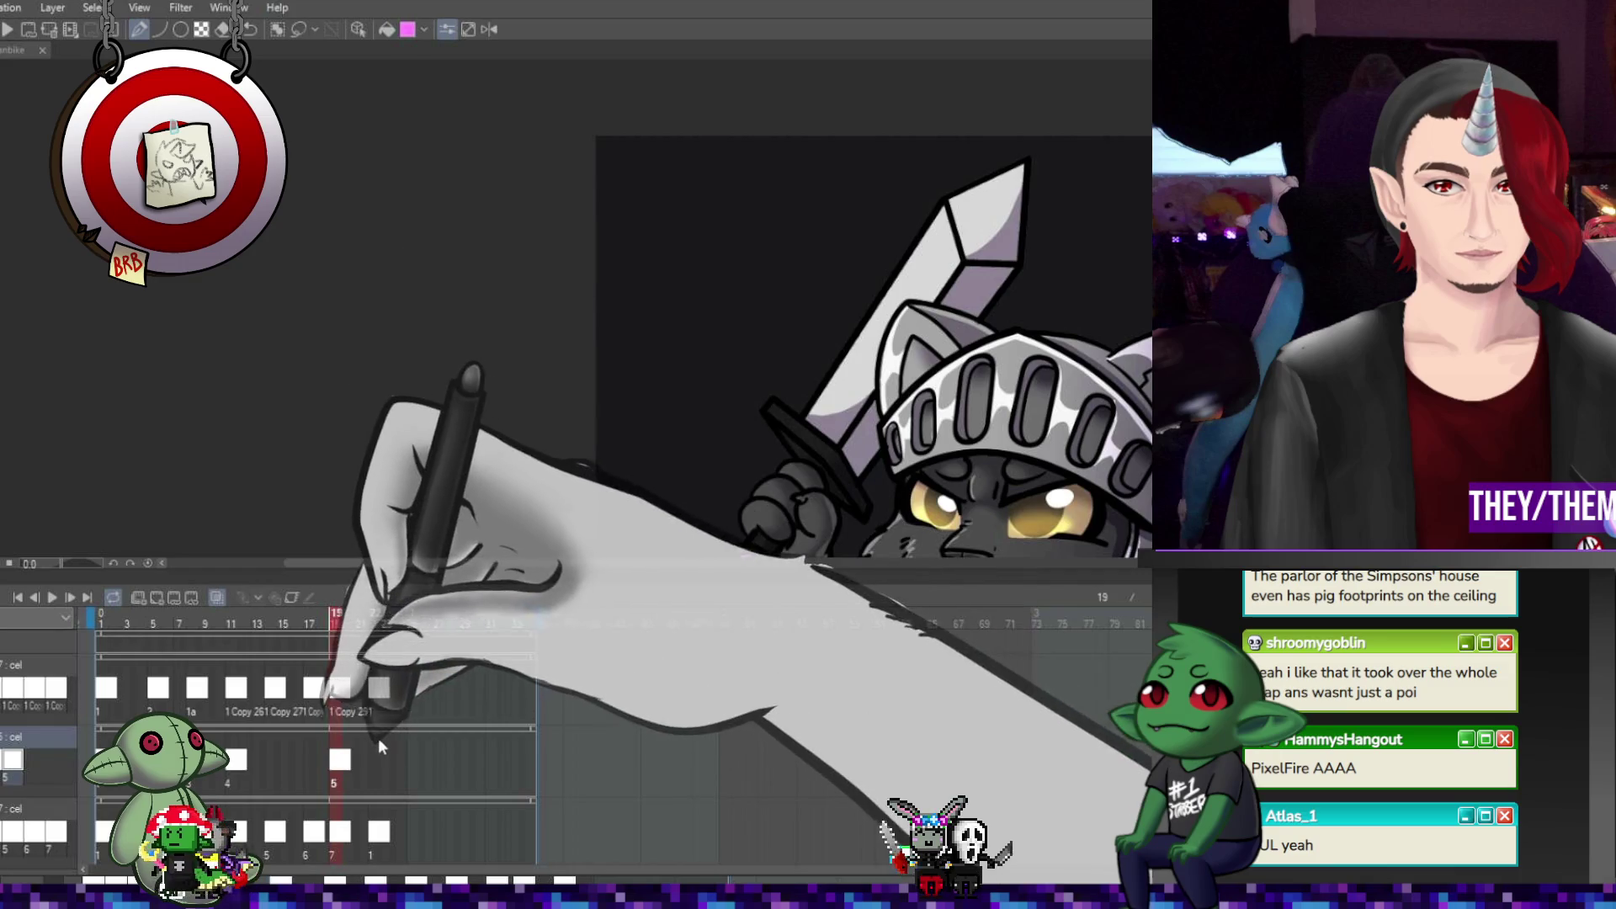
pyautogui.click(379, 760)
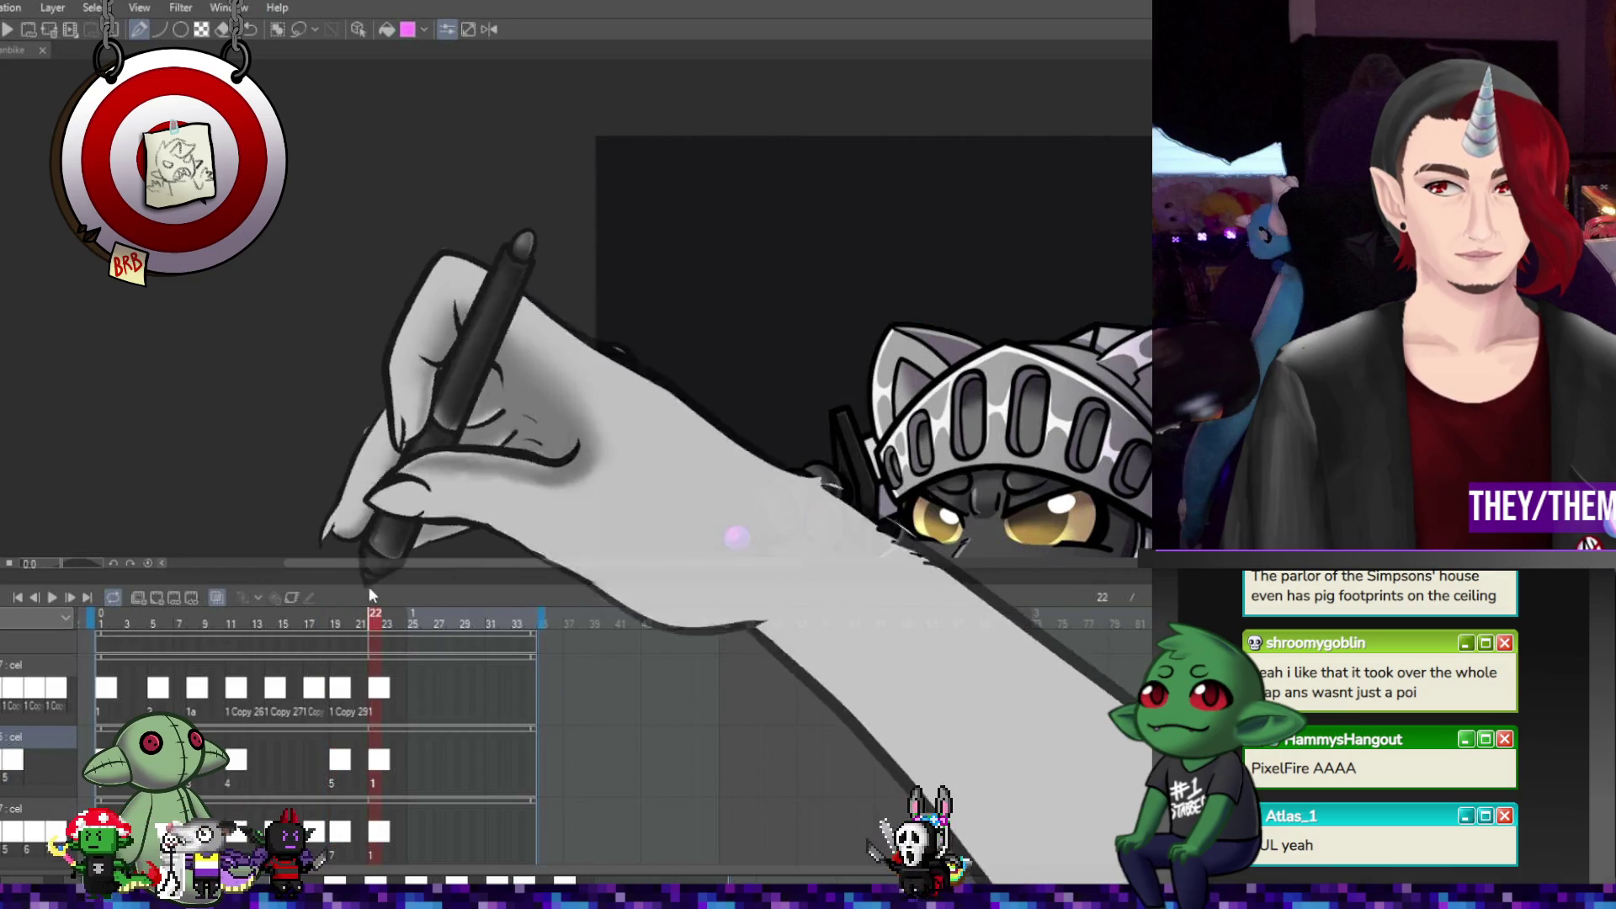
pyautogui.click(334, 771)
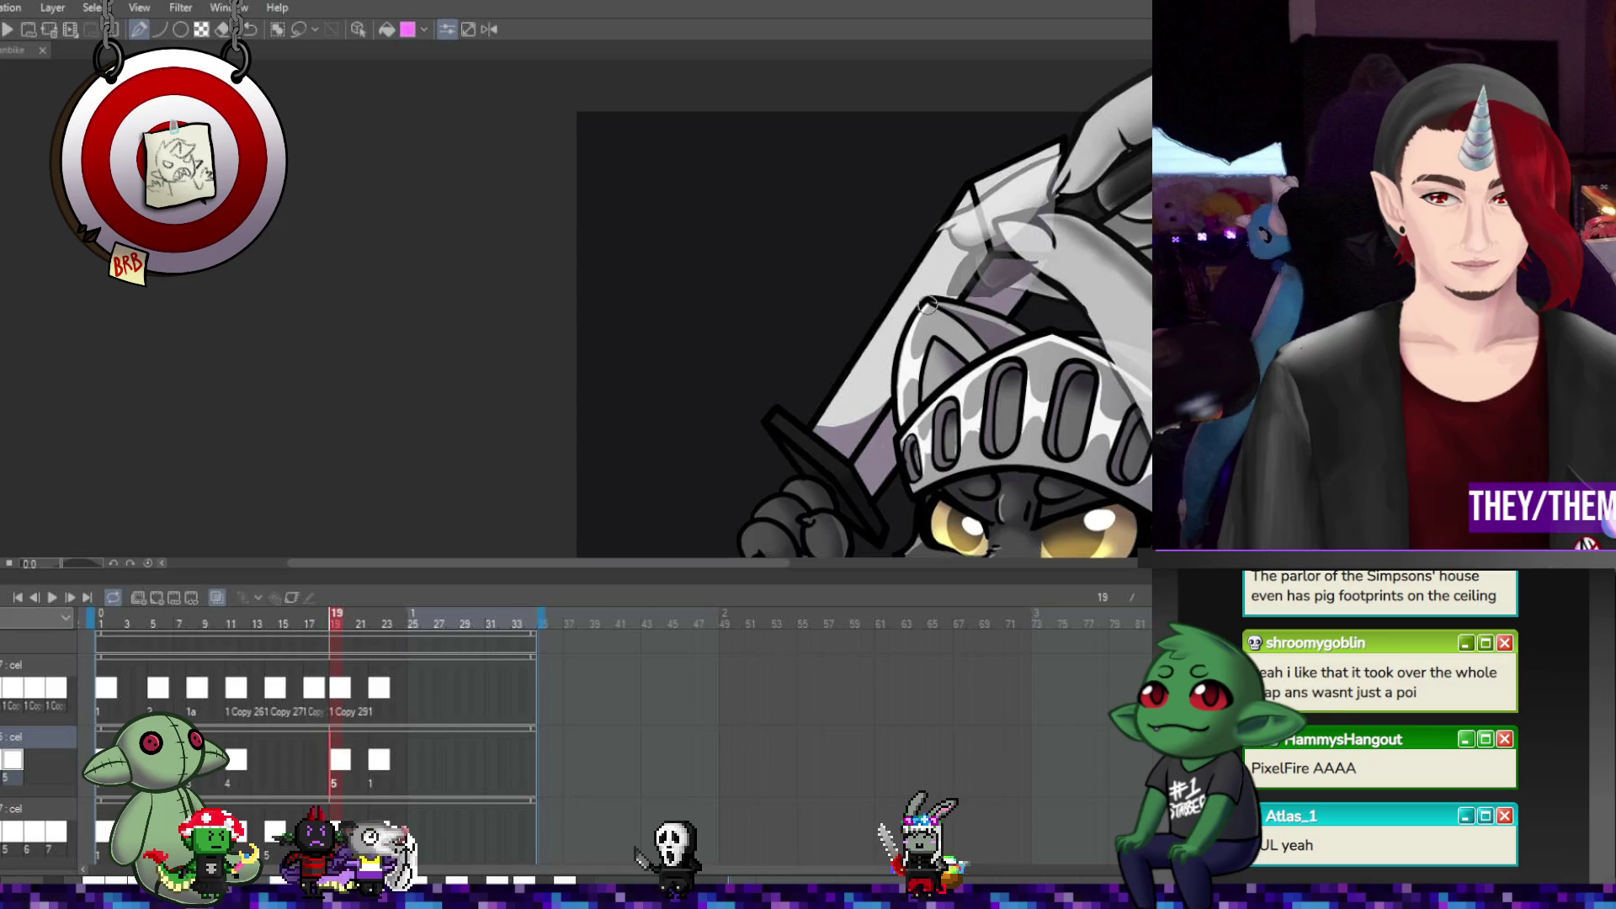
# - Rotate and move the sword to a new angle, then stop the preview at frame 17
pyautogui.hotkey('ctrl', 't')
pyautogui.moveTo(907, 322)
pyautogui.mouseDown()
pyautogui.moveTo(938, 235)
pyautogui.moveTo(1111, 445)
pyautogui.moveTo(1092, 452)
pyautogui.mouseUp()
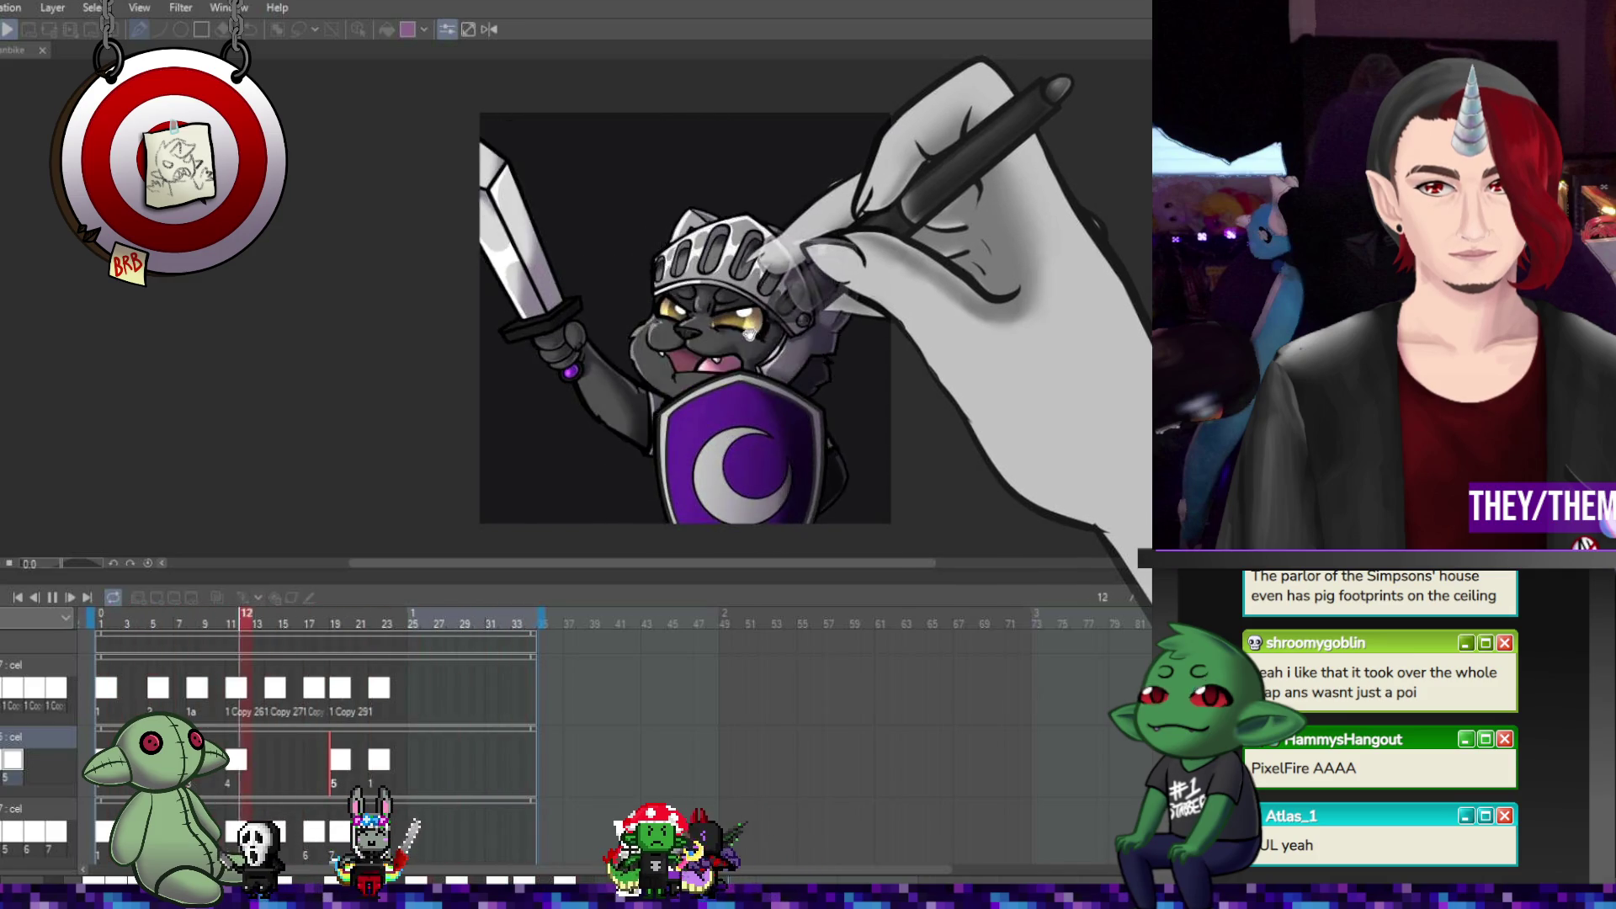
pyautogui.click(52, 597)
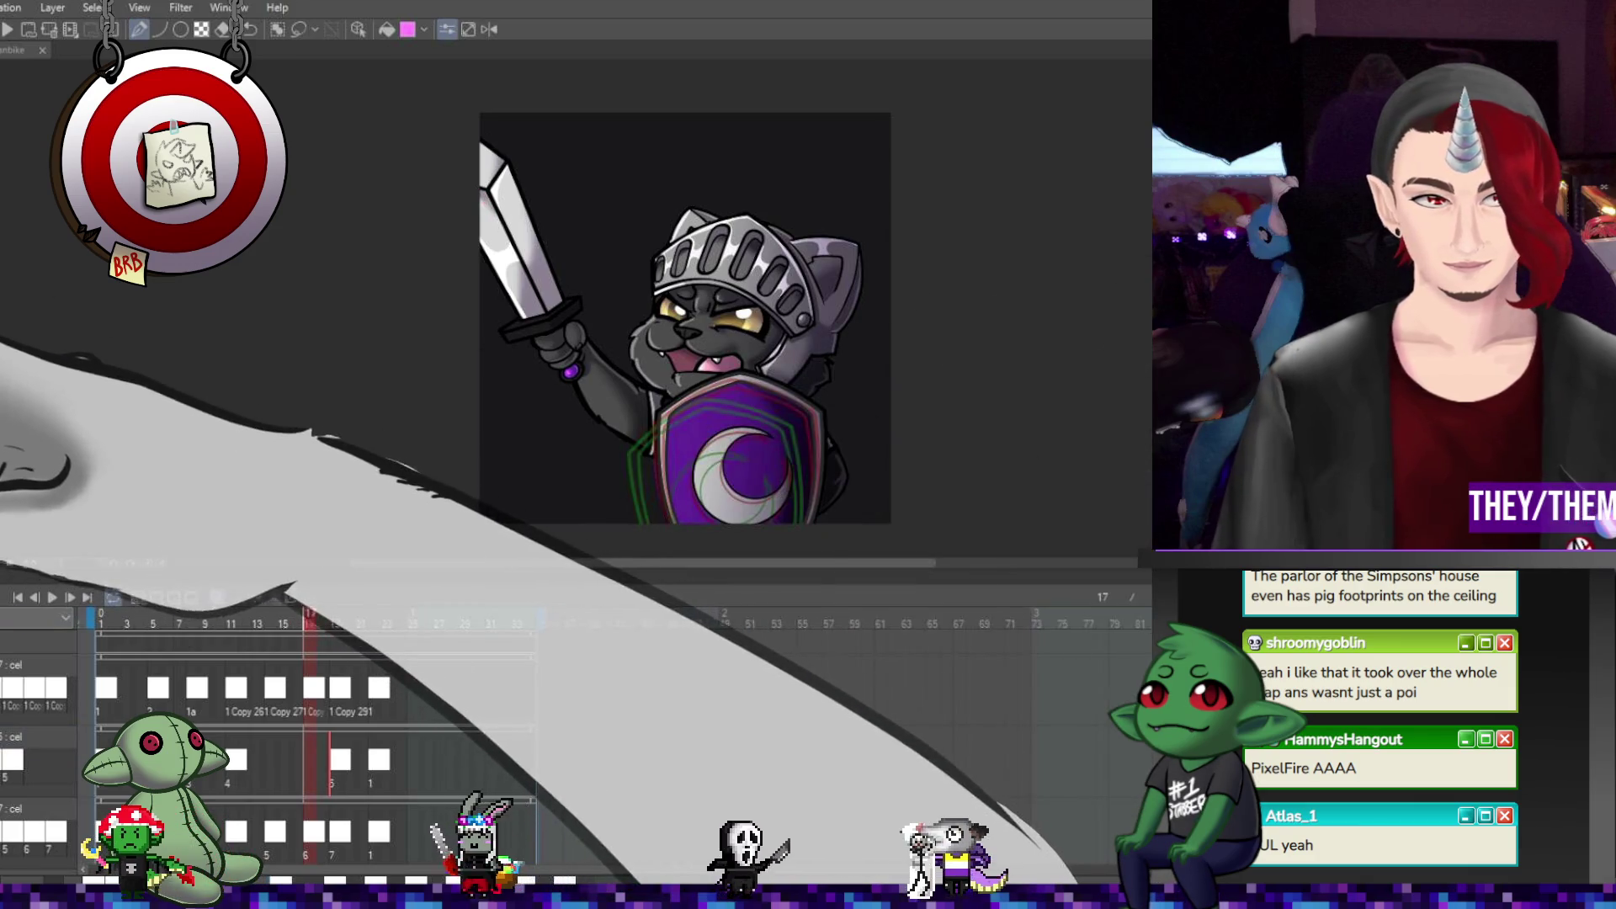
# - Select another animation layer, go back to frame 1, and zoom in on the crescent shield
pyautogui.click(38, 736)
pyautogui.scroll(-2, 312, 741)
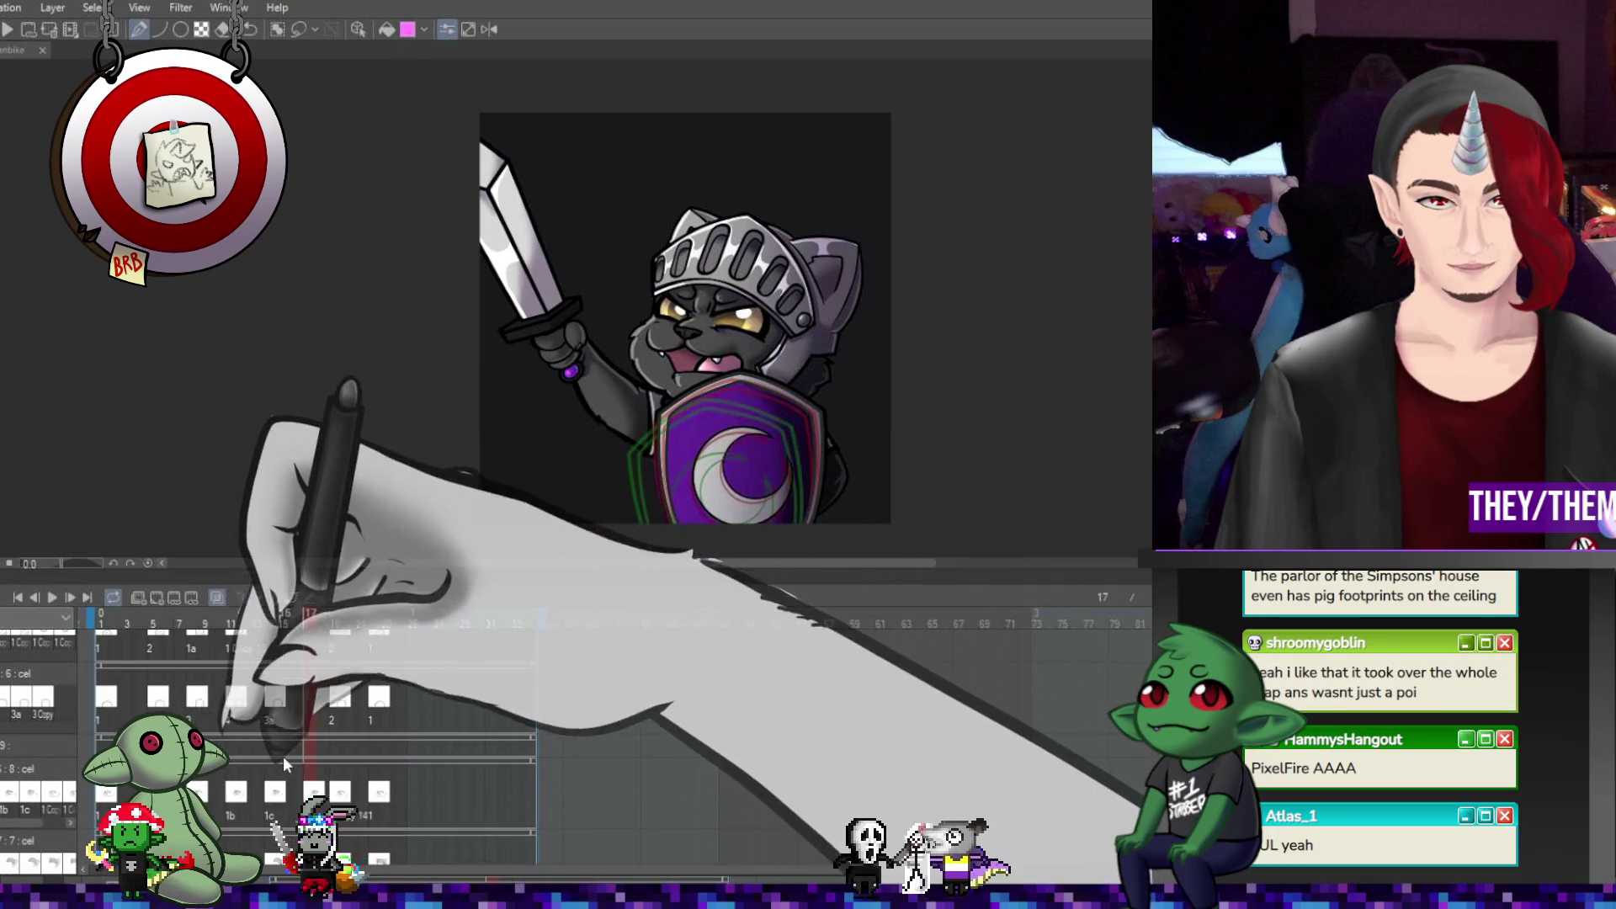
pyautogui.scroll(1, 223, 710)
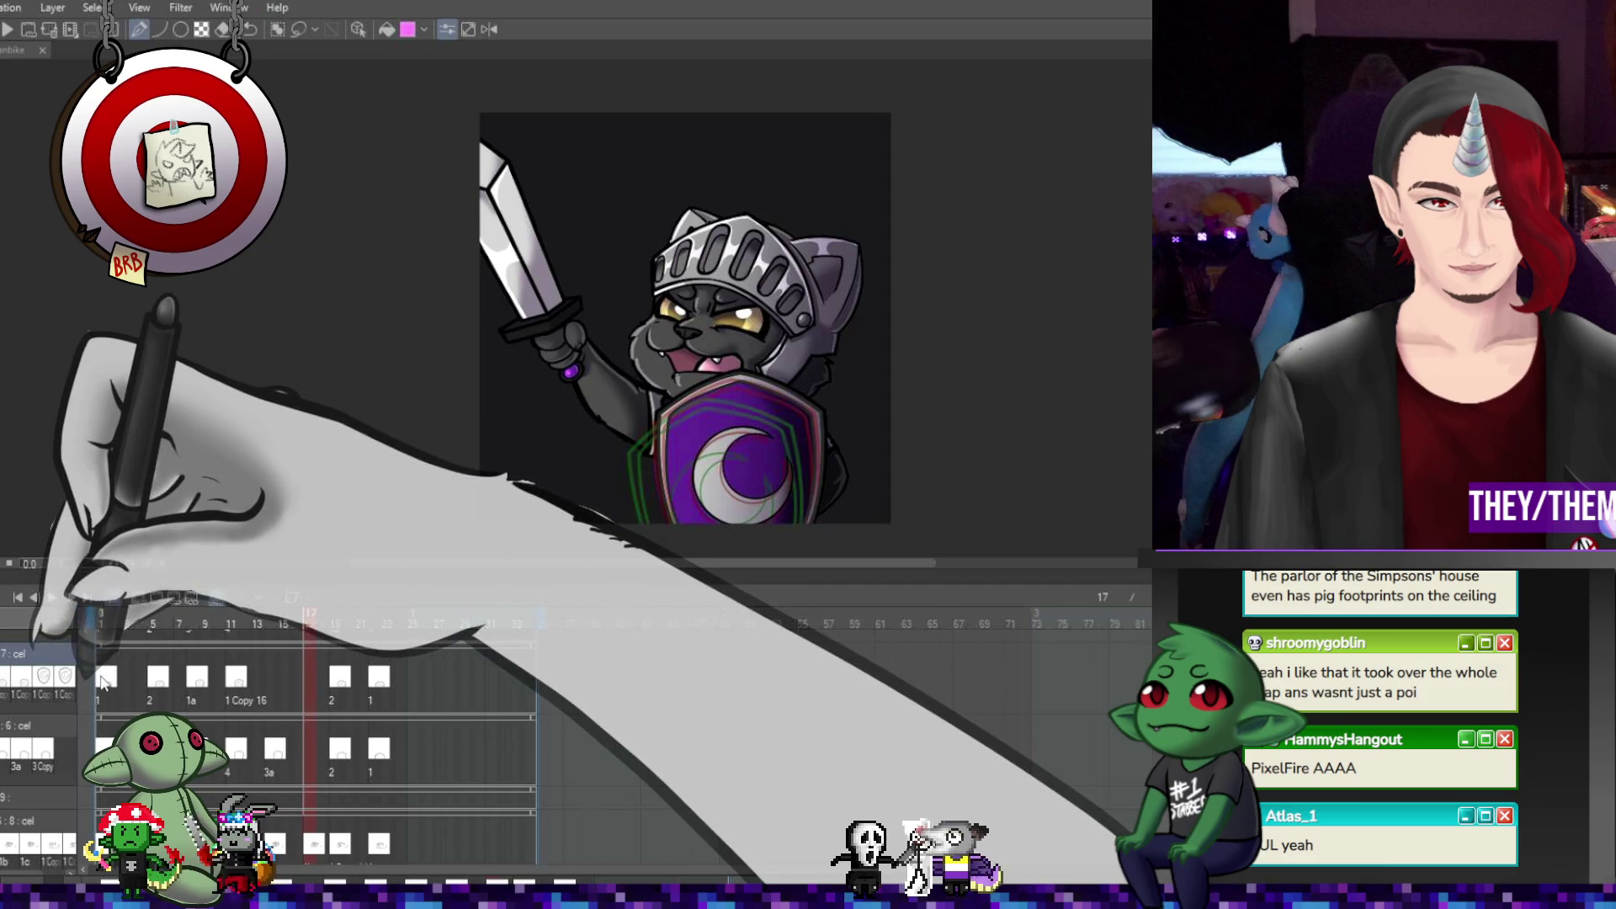
pyautogui.click(100, 665)
pyautogui.scroll(3, 672, 473)
pyautogui.scroll(2, 672, 473)
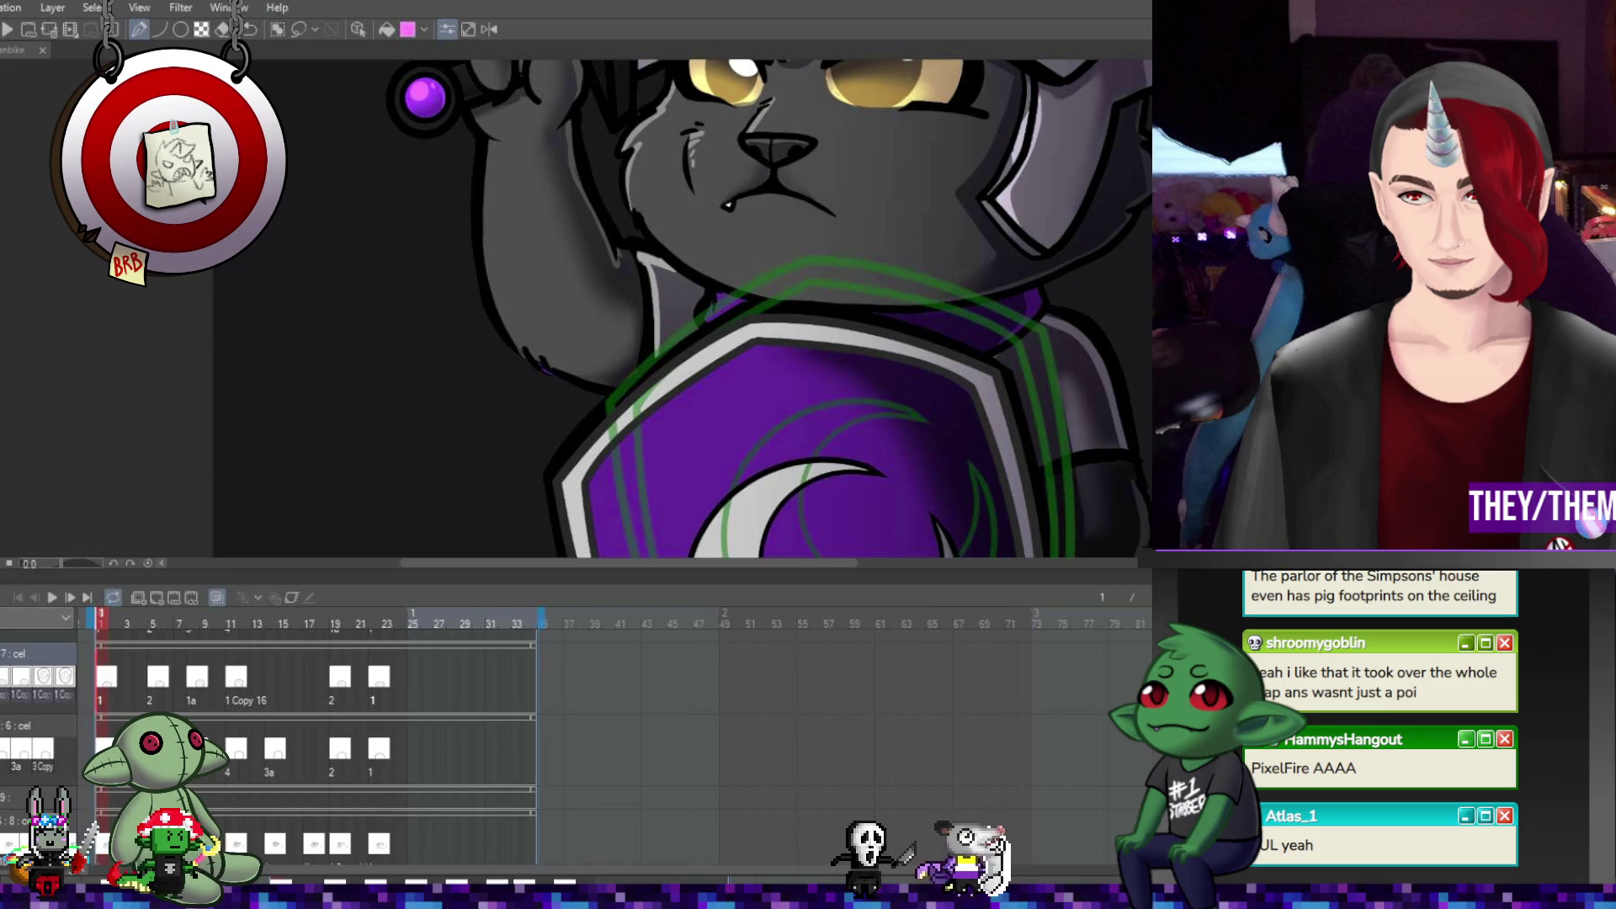
pyautogui.scroll(-5, 735, 423)
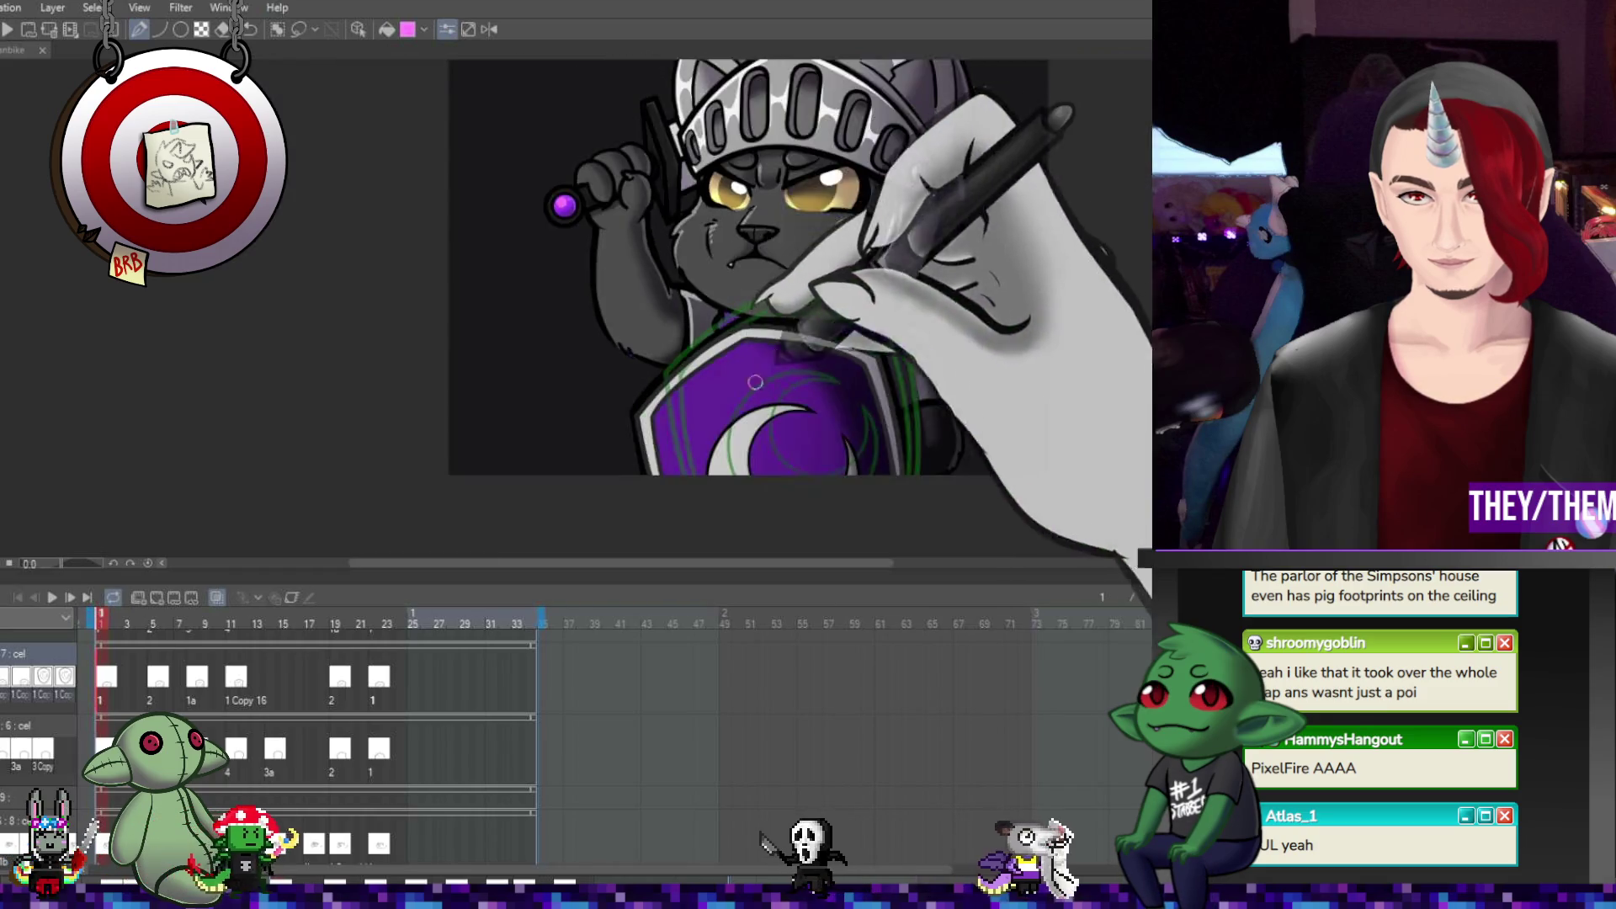
pyautogui.scroll(5, 735, 423)
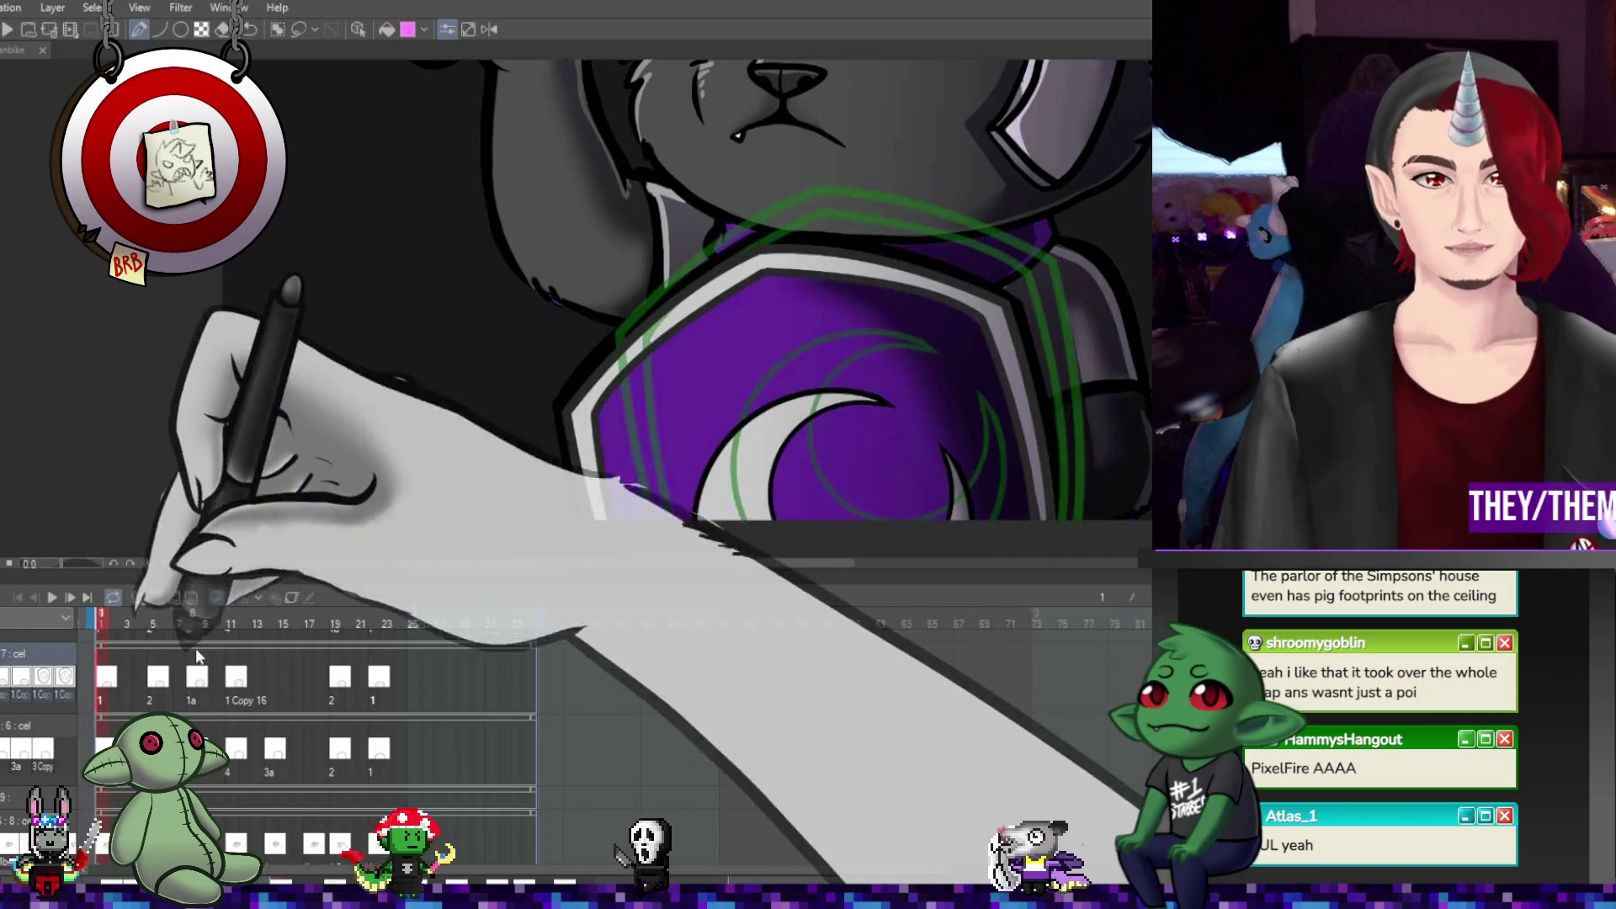
pyautogui.scroll(-5, 736, 399)
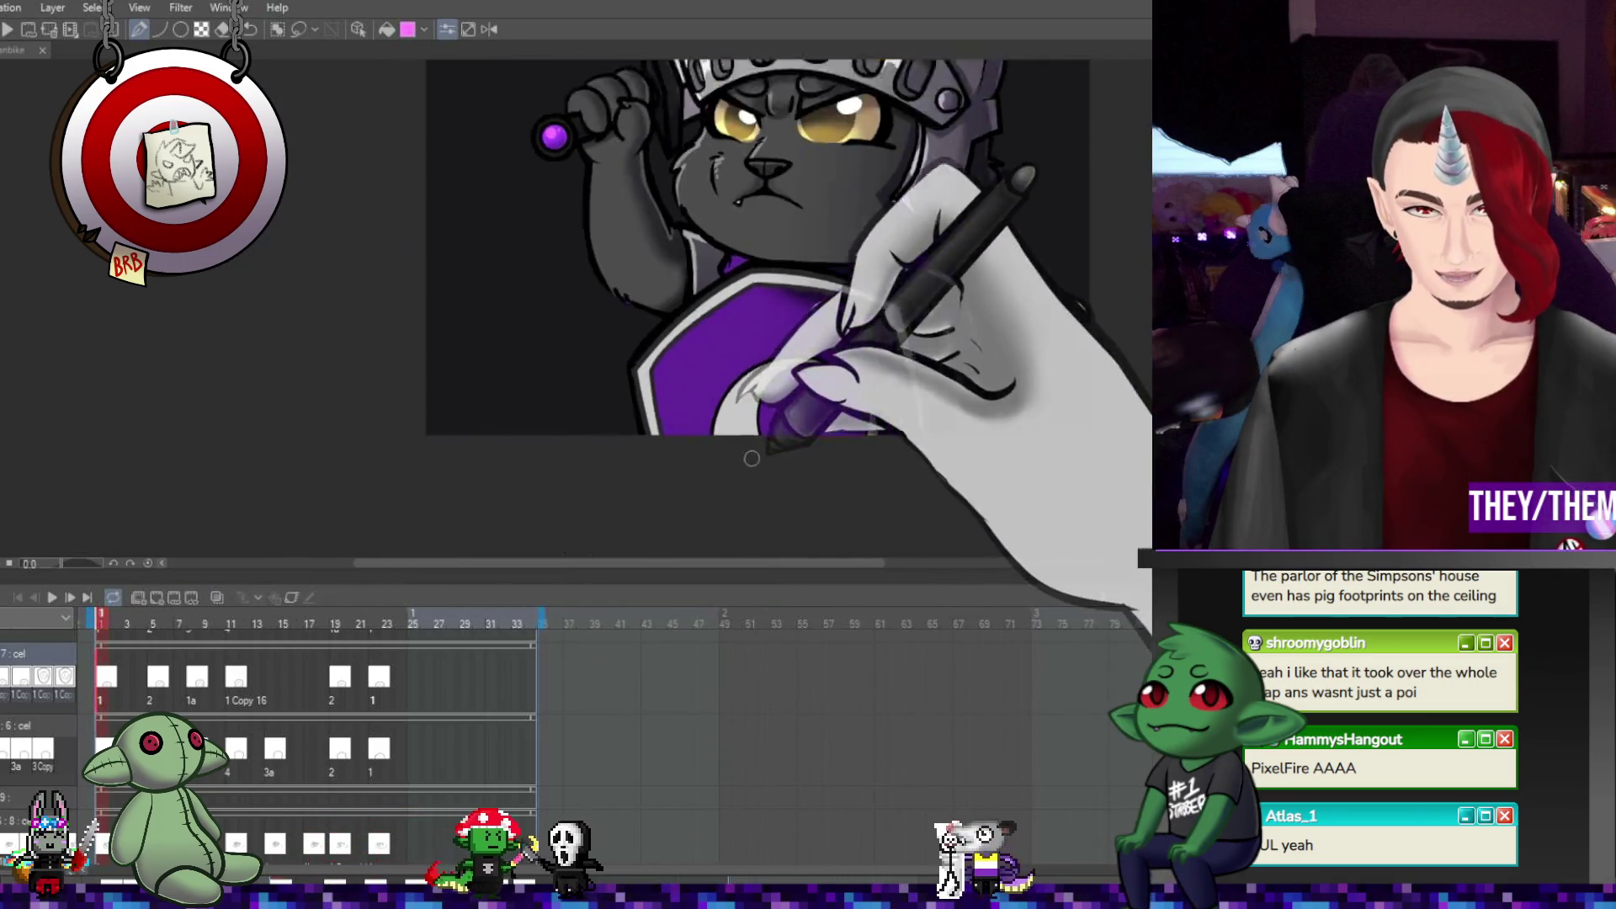
pyautogui.scroll(5, 737, 400)
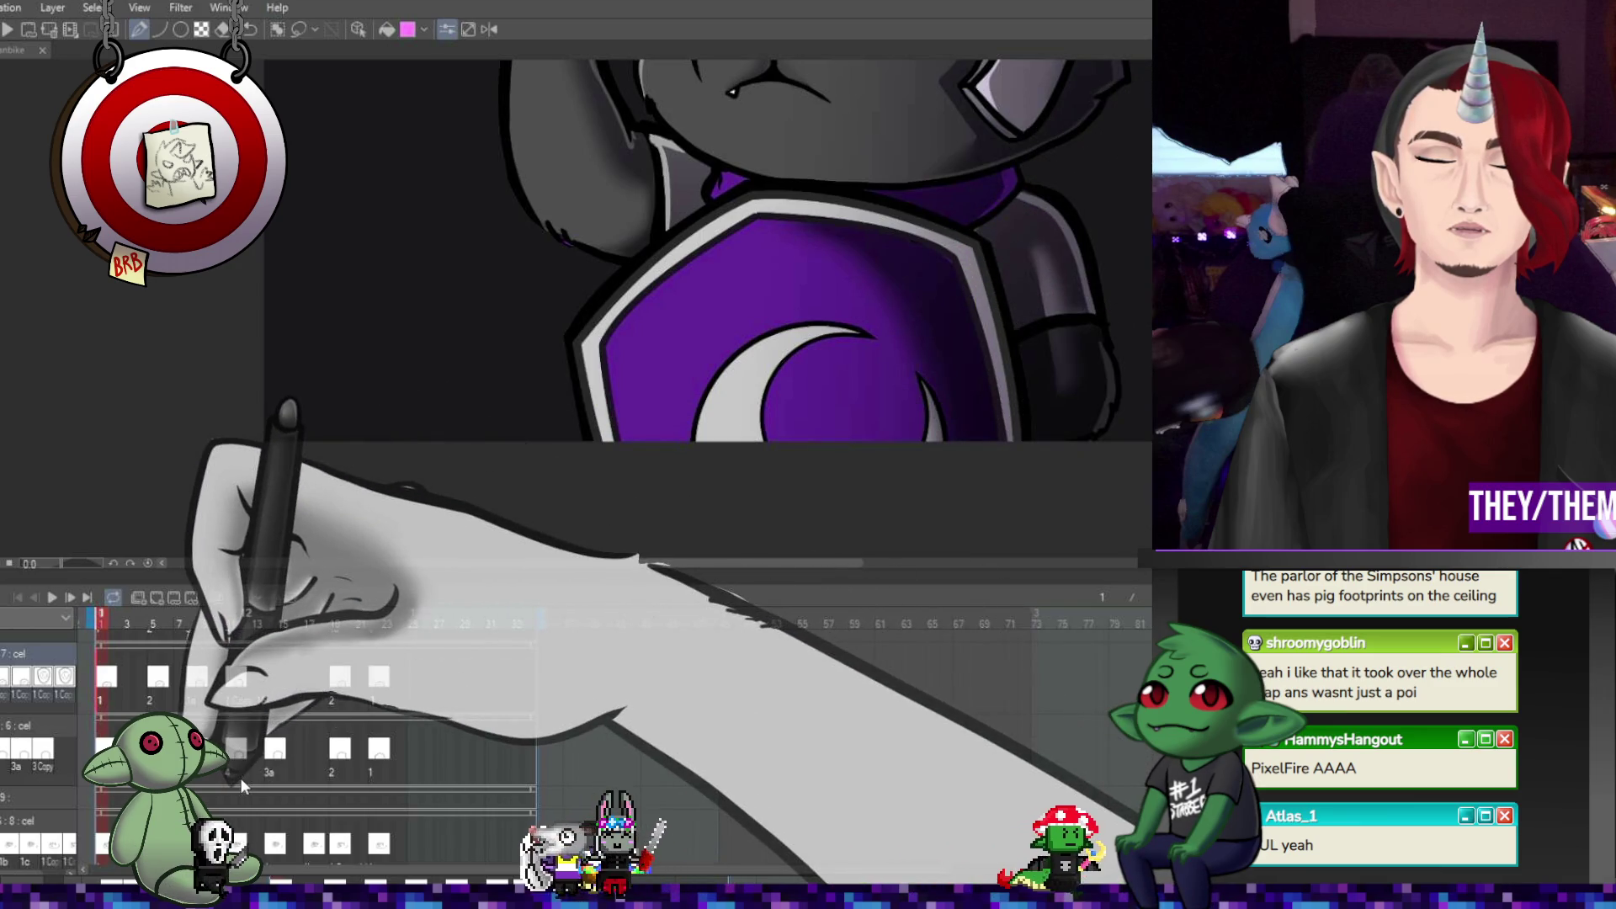
# - Check the shield cels on frames 5, 8, 11 and 19 across layers 6 and 7
pyautogui.click(153, 748)
pyautogui.click(266, 664)
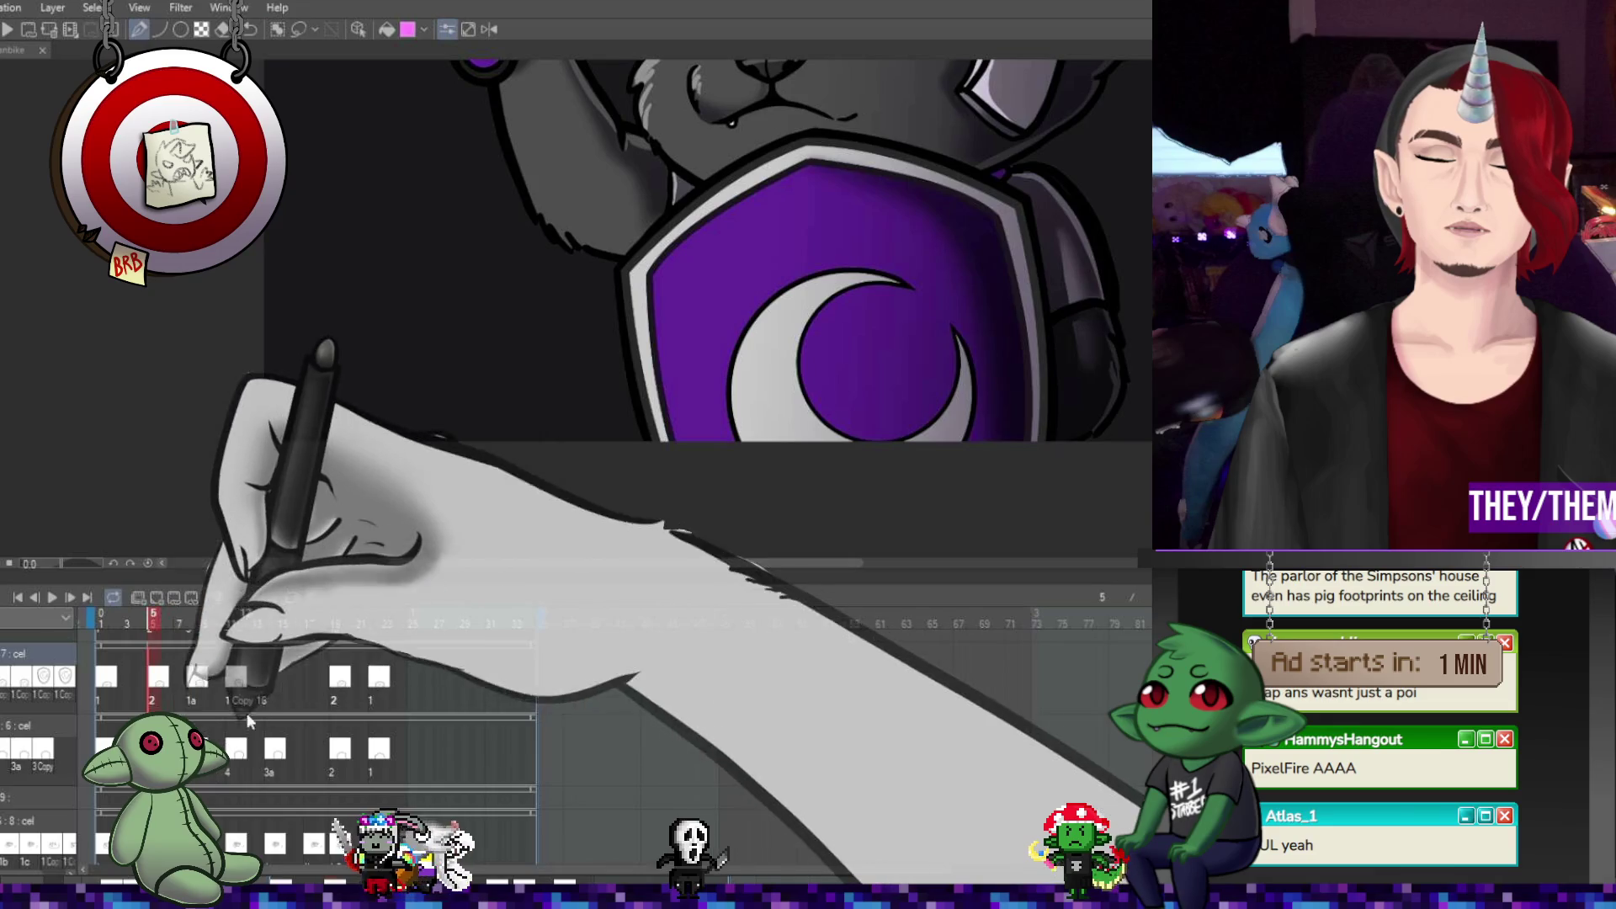
pyautogui.click(197, 676)
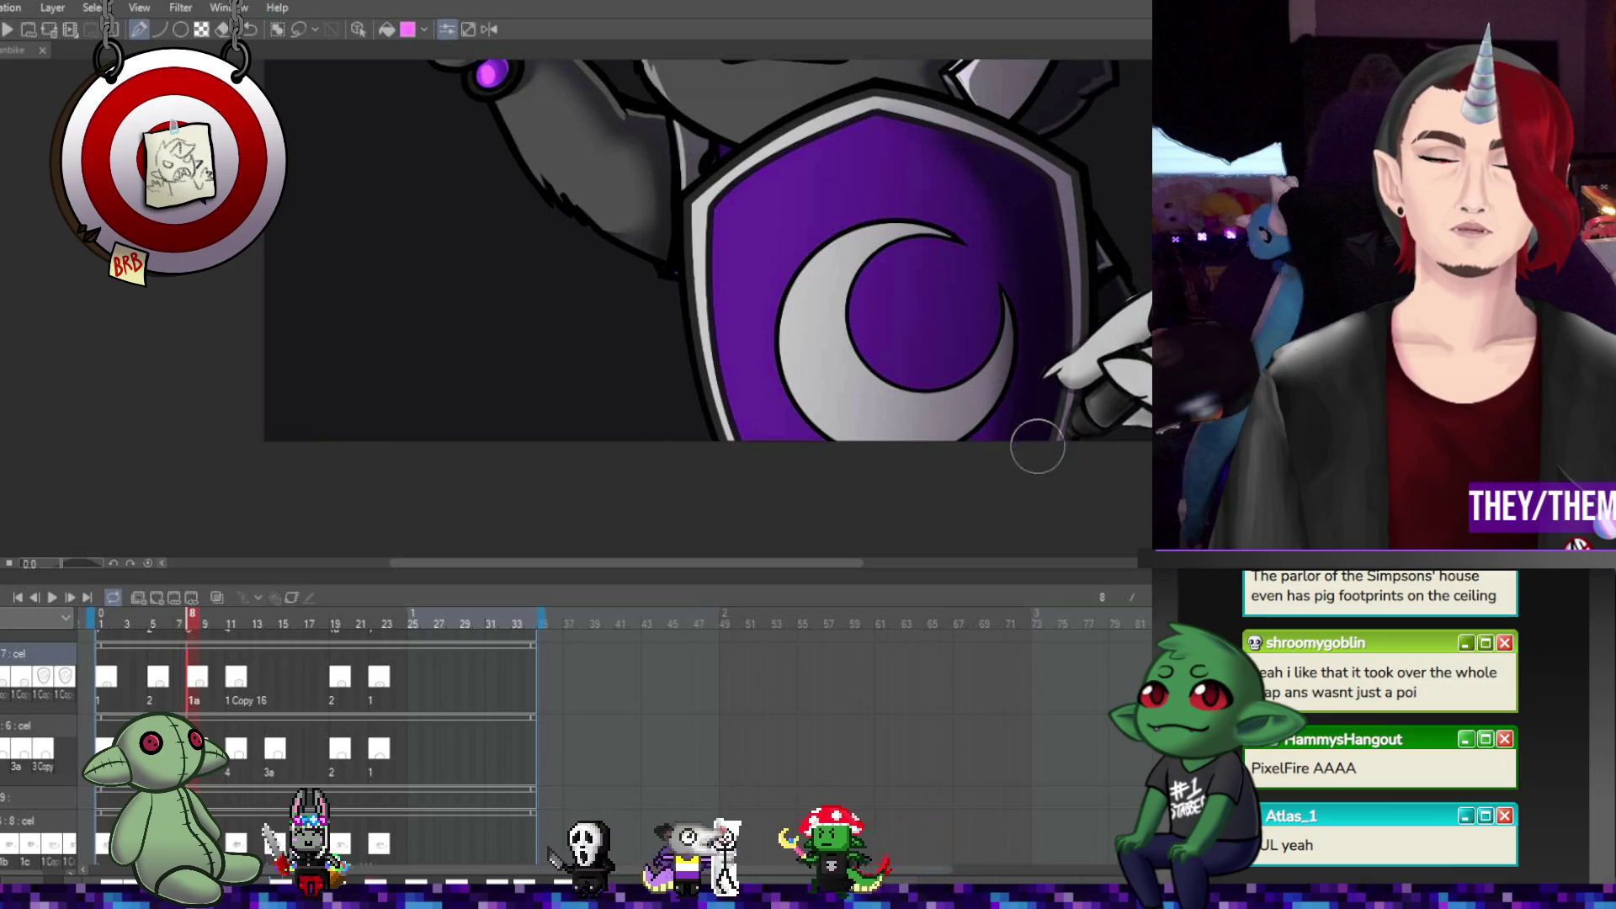
pyautogui.click(231, 749)
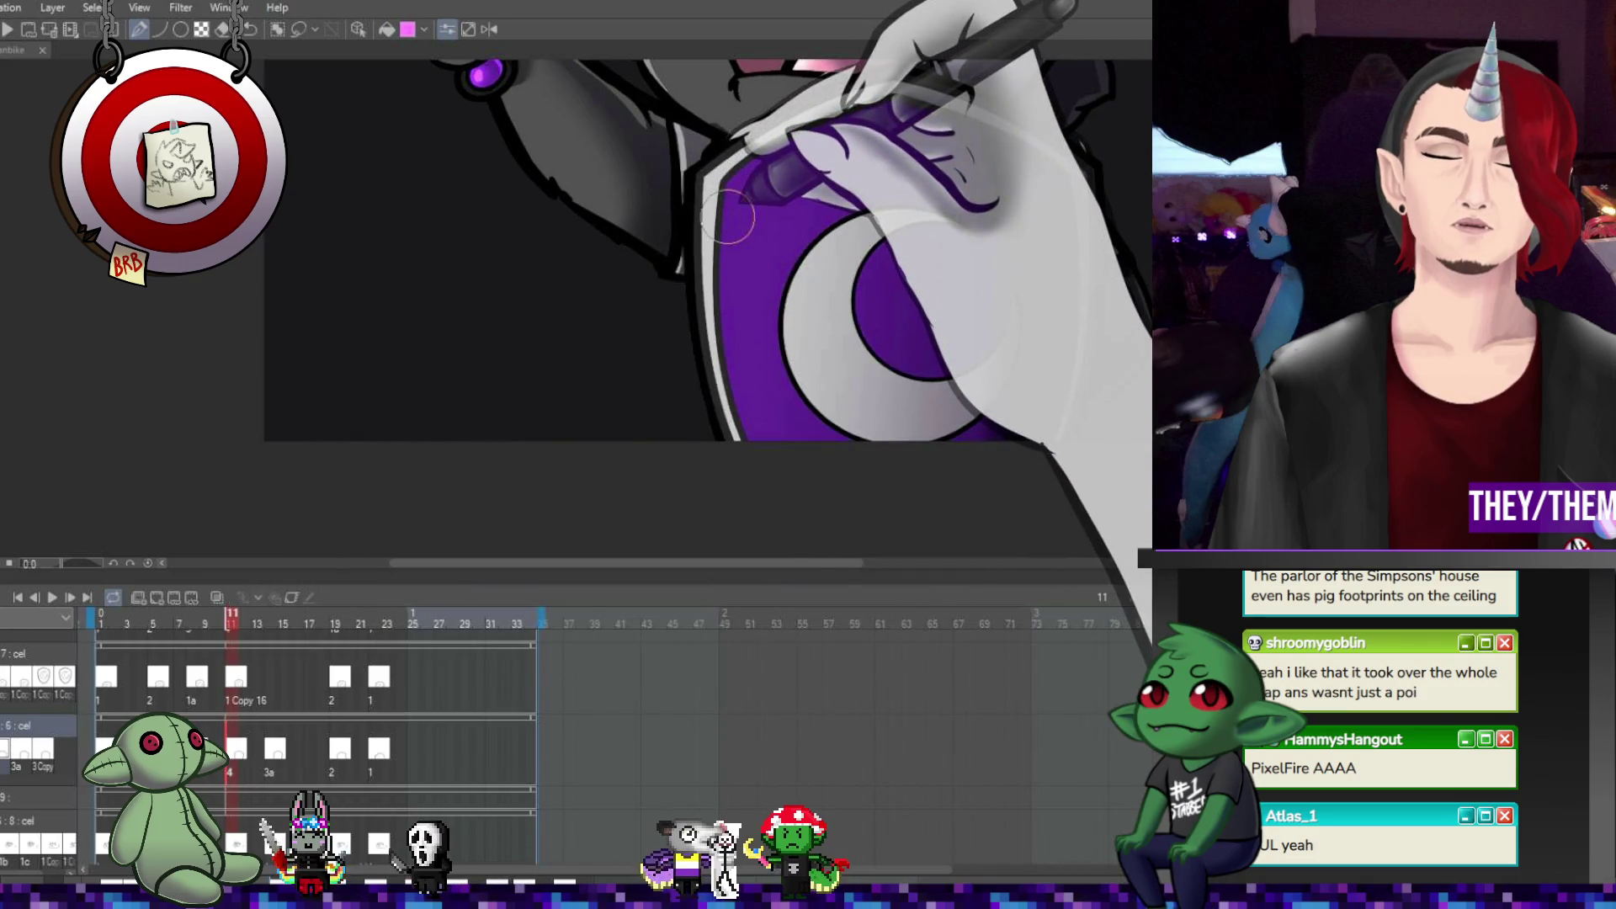
pyautogui.click(236, 677)
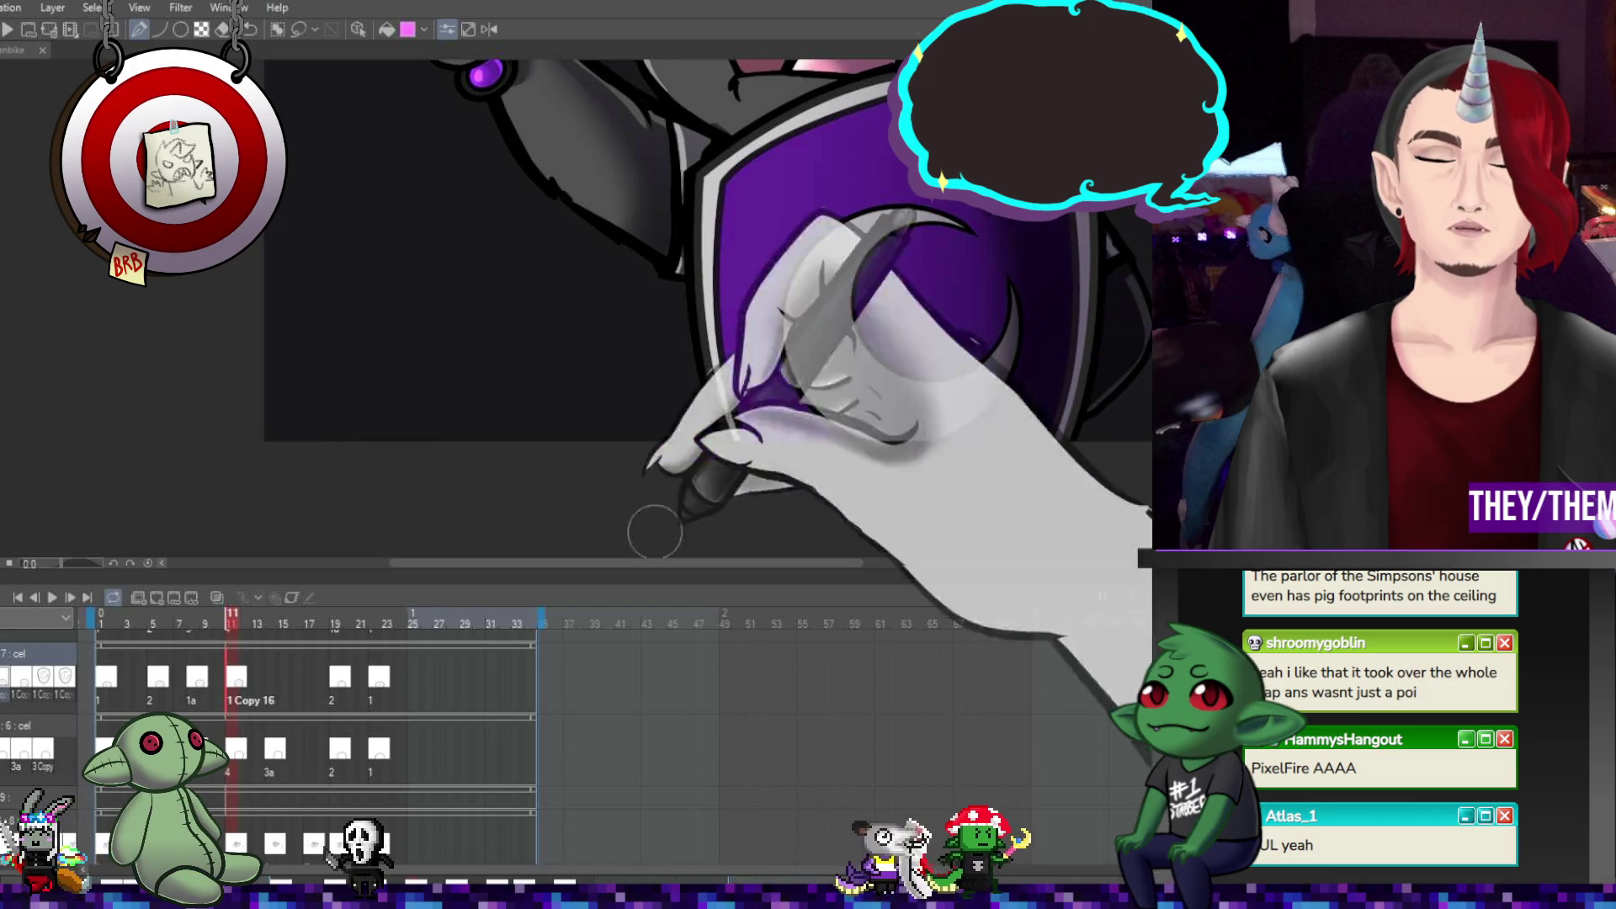
pyautogui.click(340, 677)
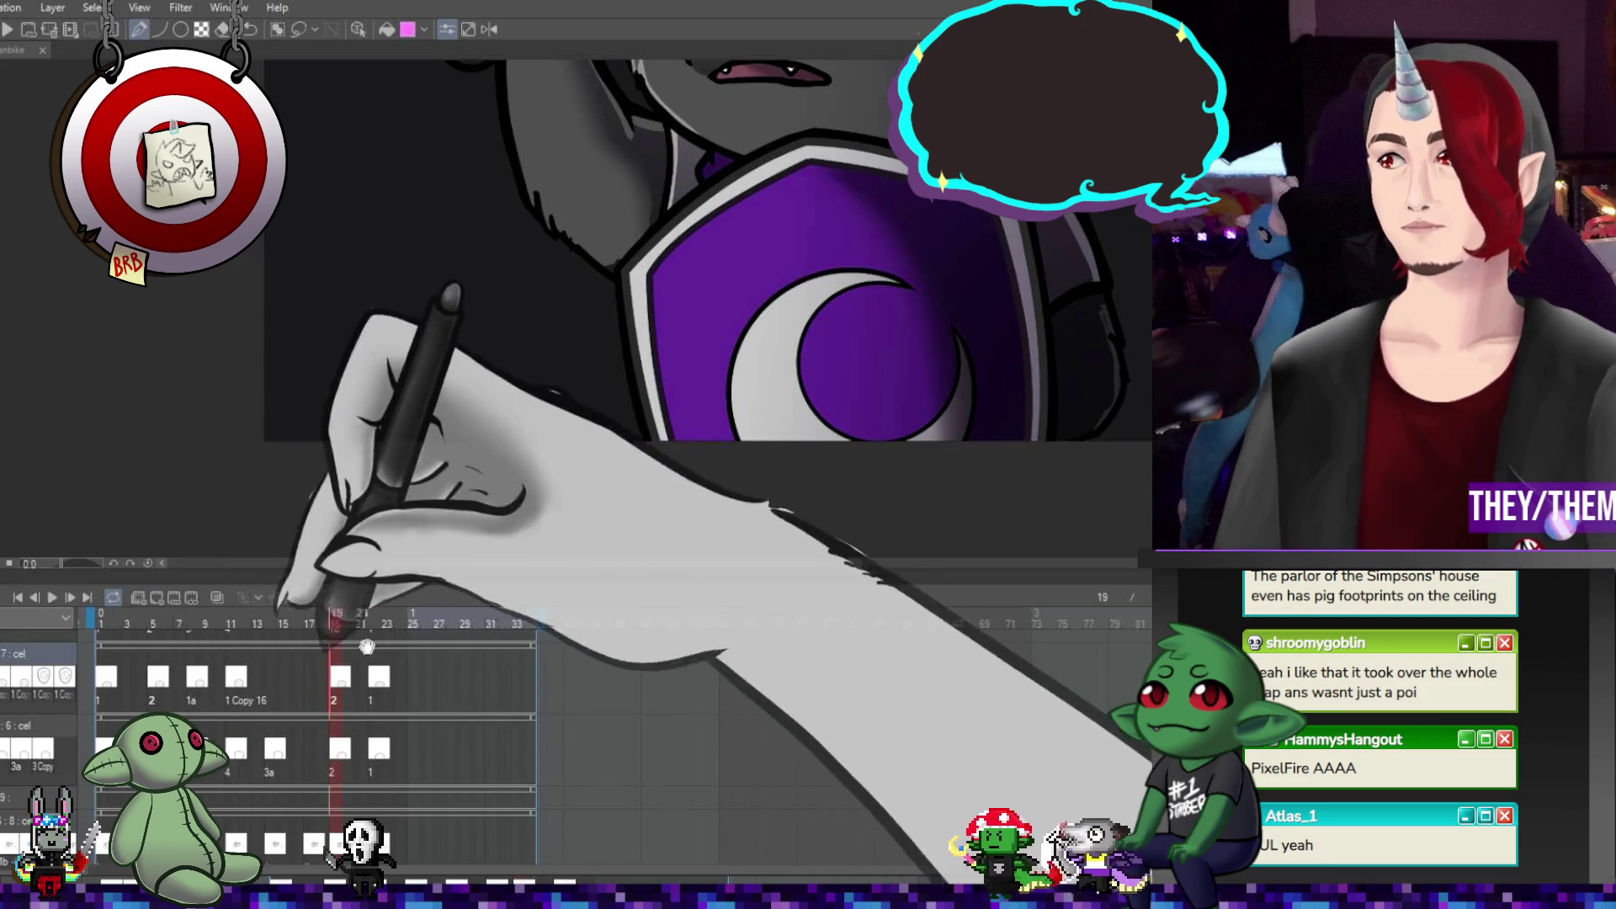
# - Zoom to frame the whole knight and play the animation preview
pyautogui.hotkey('ctrl', '-')
pyautogui.hotkey('ctrl', '-')
pyautogui.hotkey('ctrl', '-')
pyautogui.hotkey('ctrl', '+')
pyautogui.hotkey('ctrl', '+')
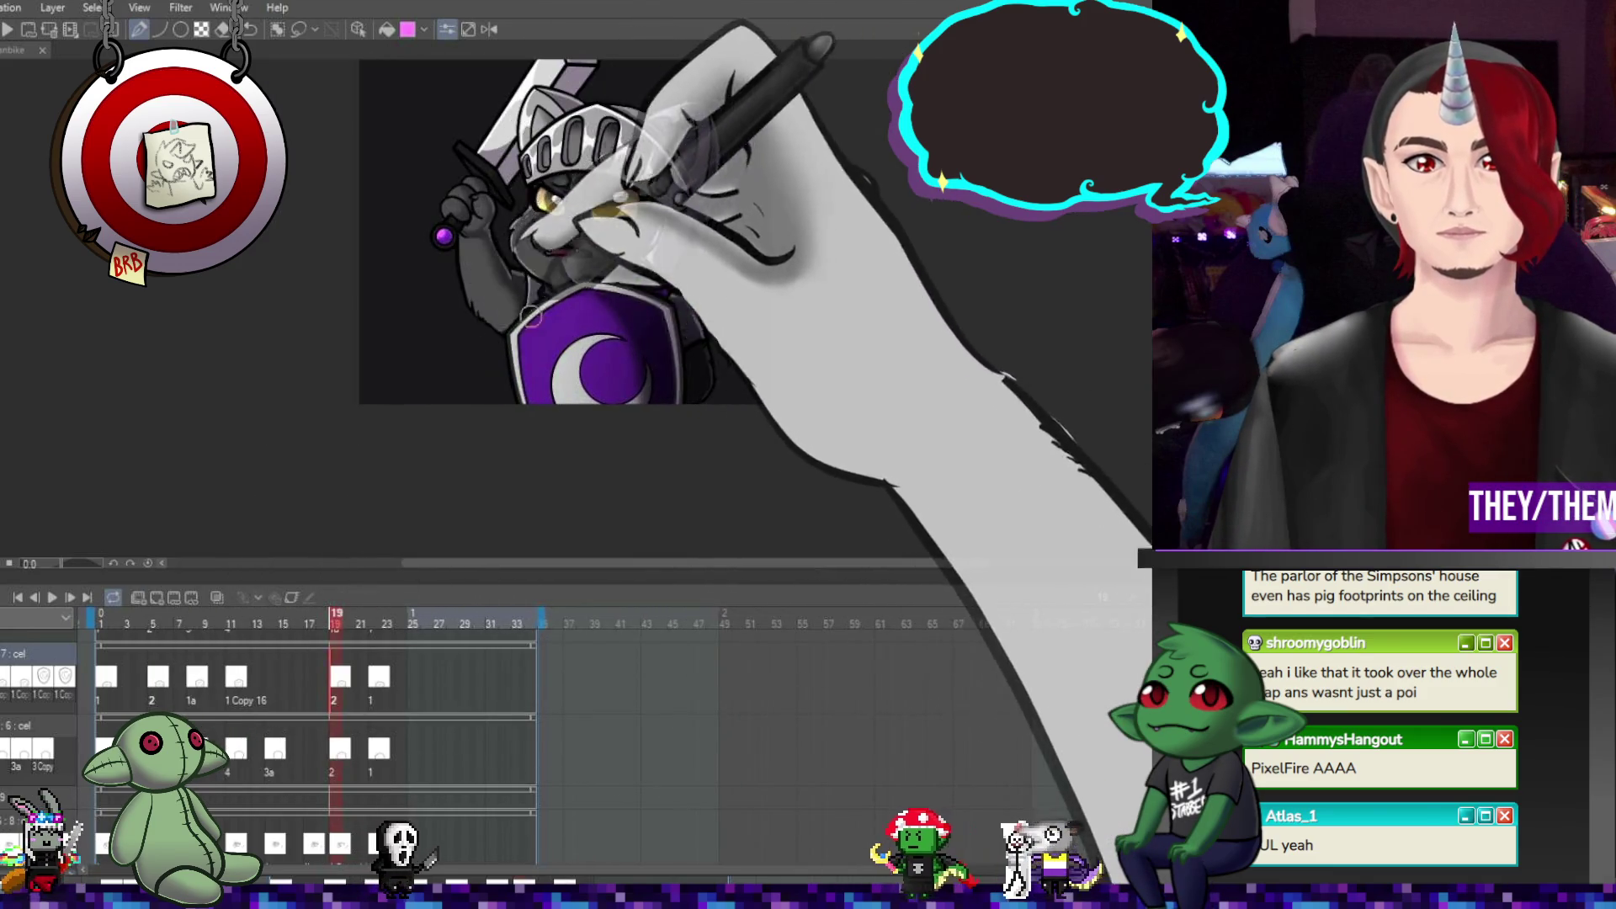
pyautogui.click(53, 598)
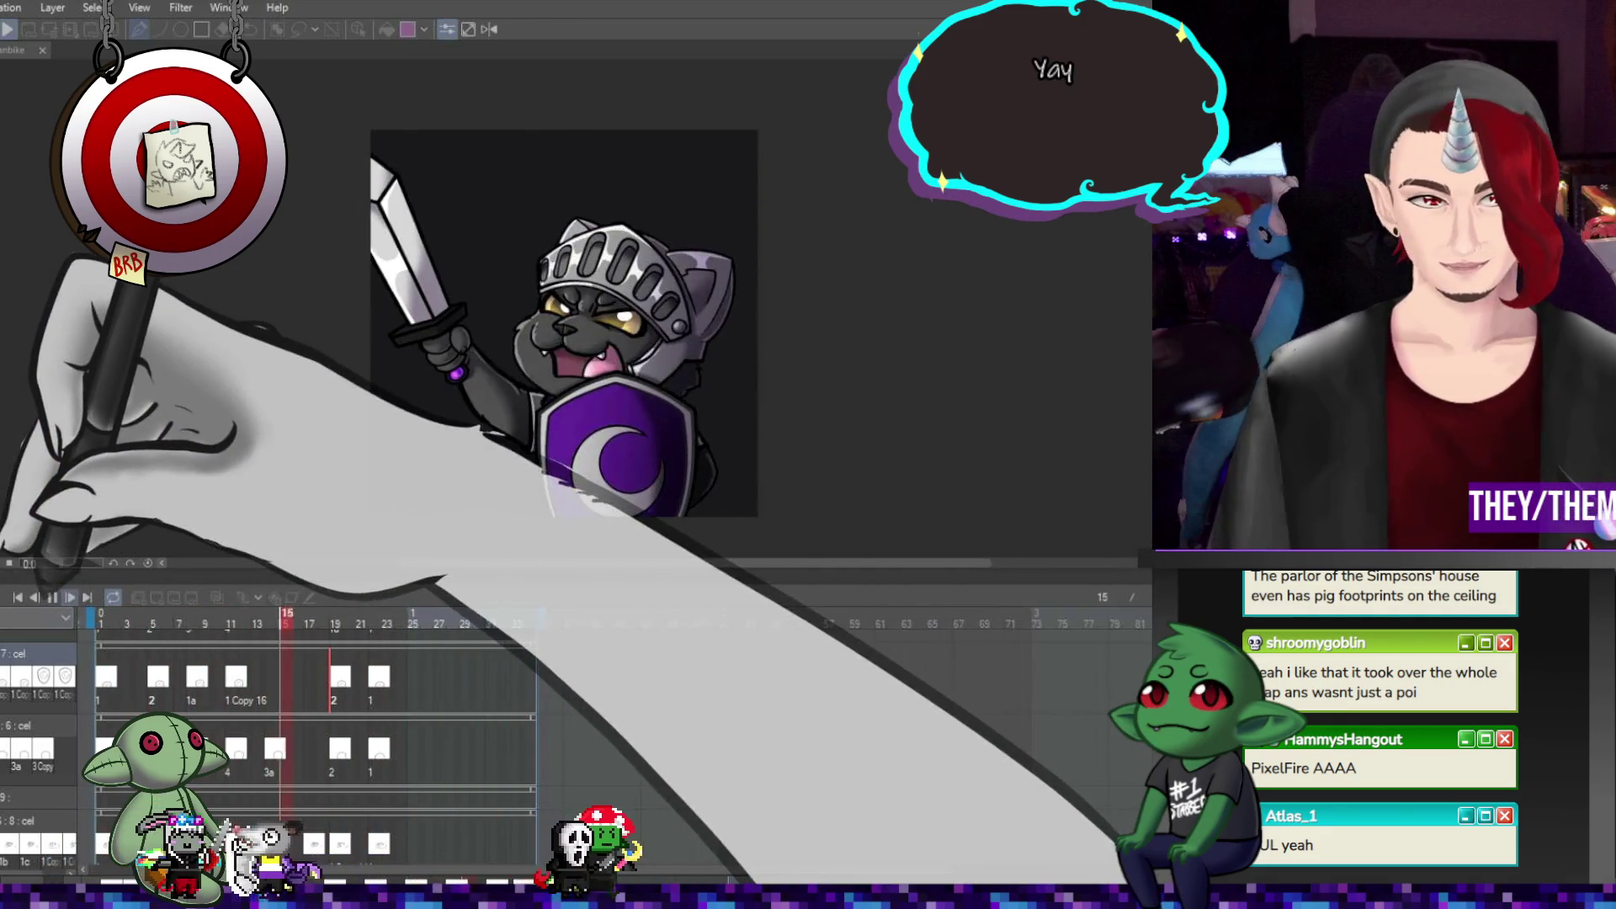
# - Stop the preview and hide the dark background so the knight sits on transparency
pyautogui.press('space')
pyautogui.scroll(1, 886, 401)
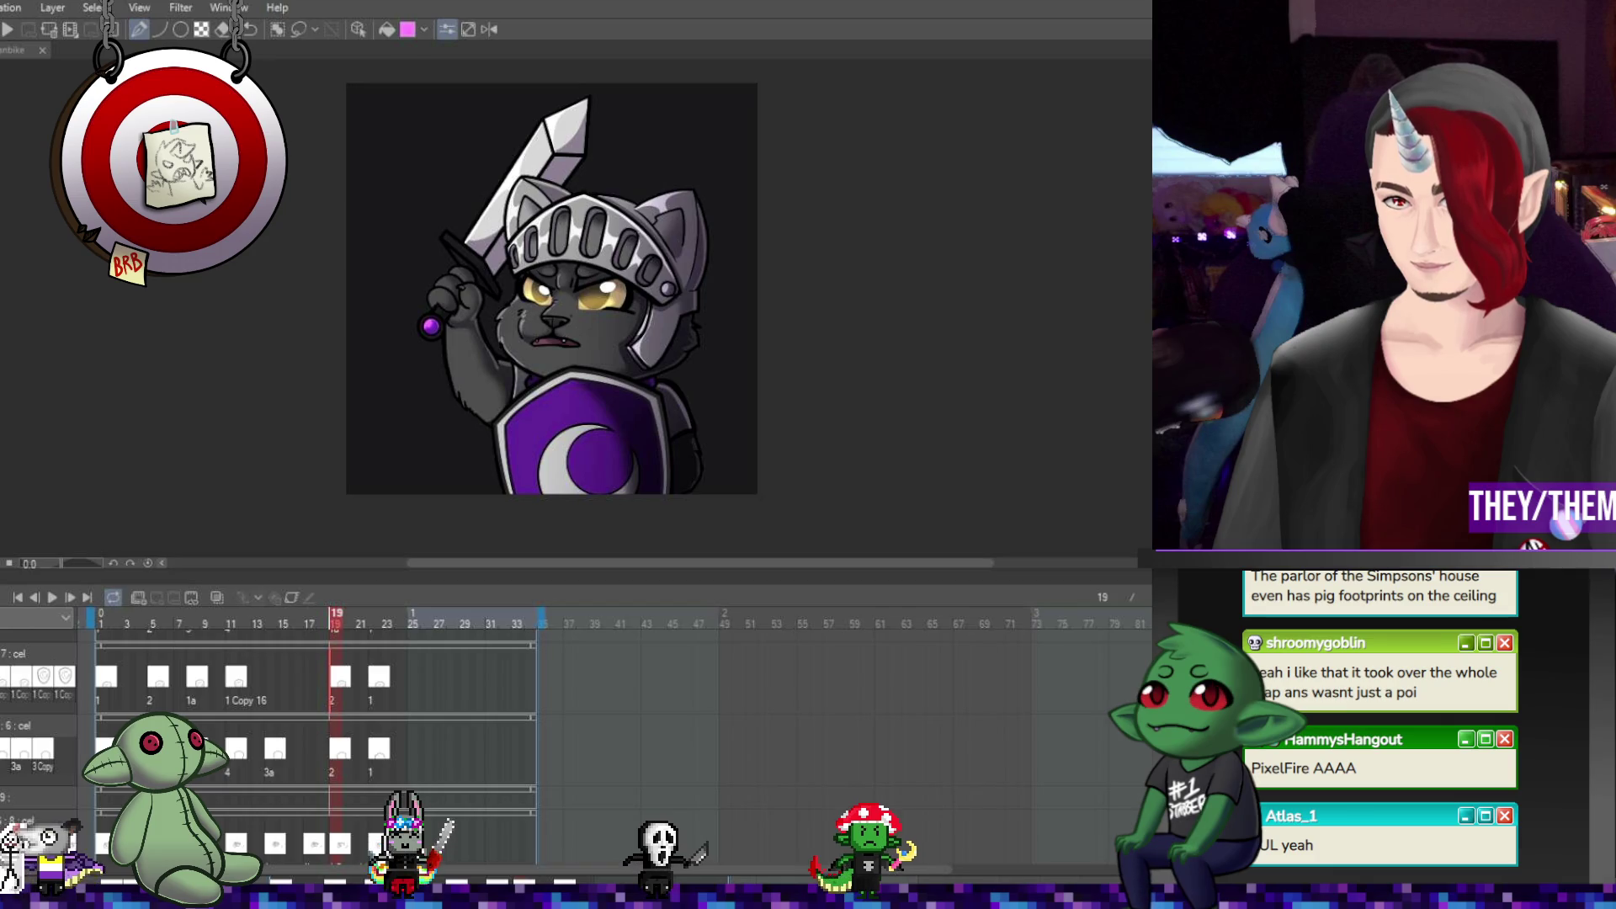
pyautogui.hotkey('ctrl', ',')
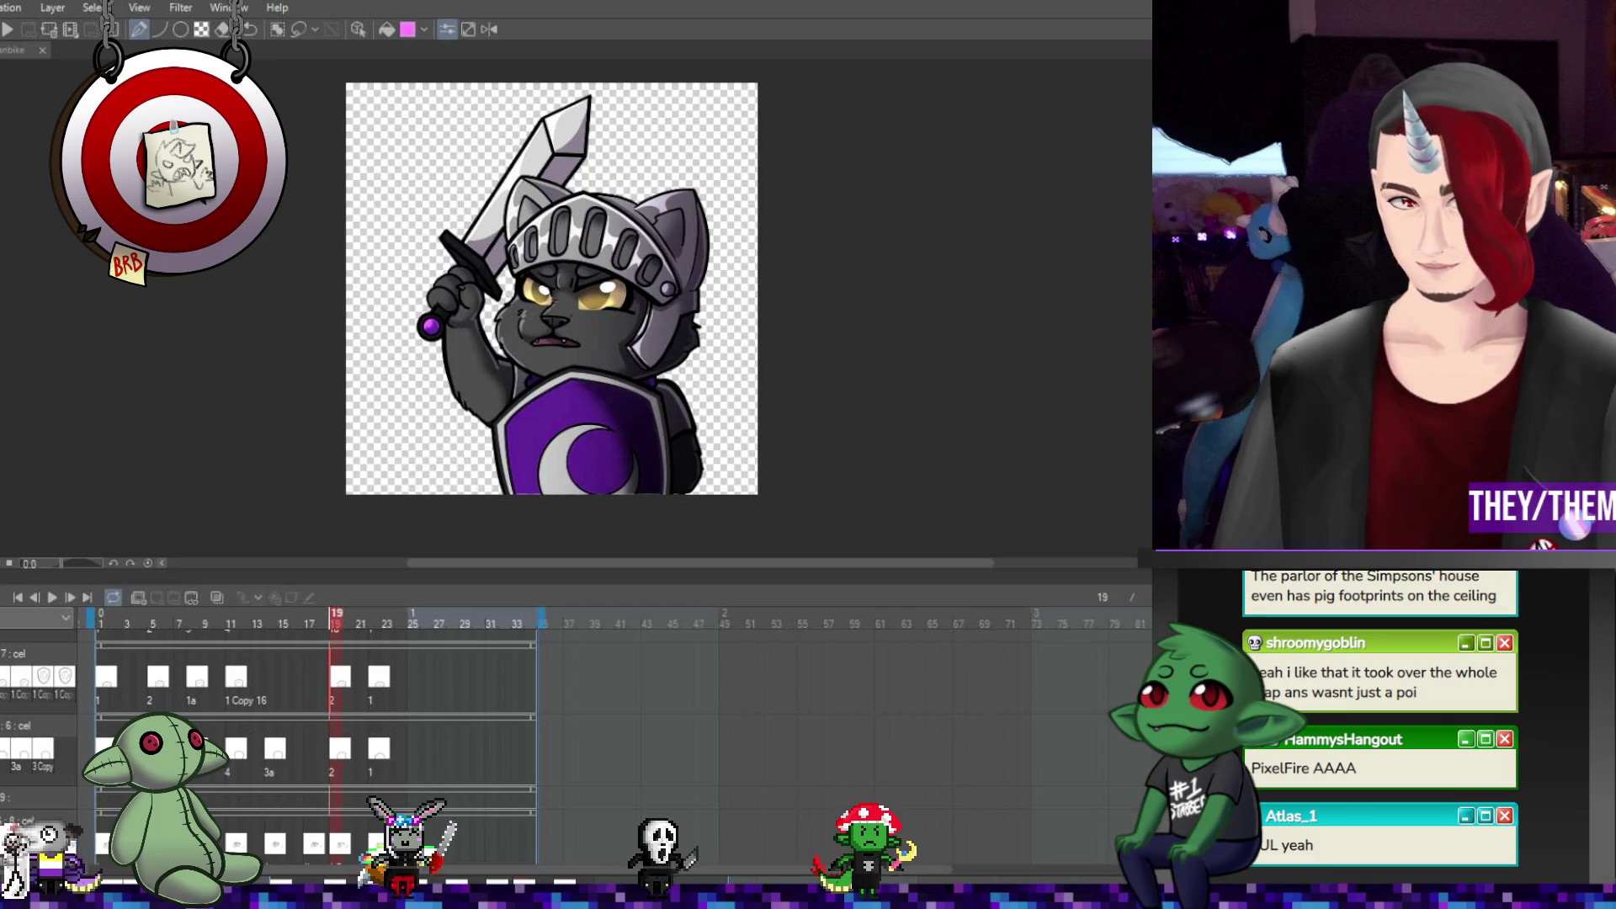